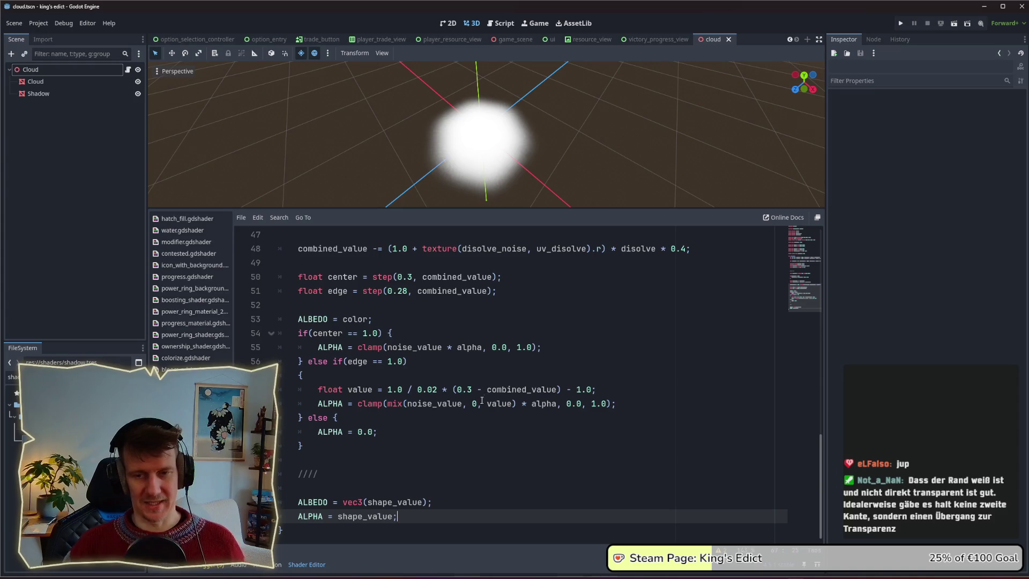
Insert an 'if shape_value > 0.3' line above the ALBEDO assignment
click(450, 499)
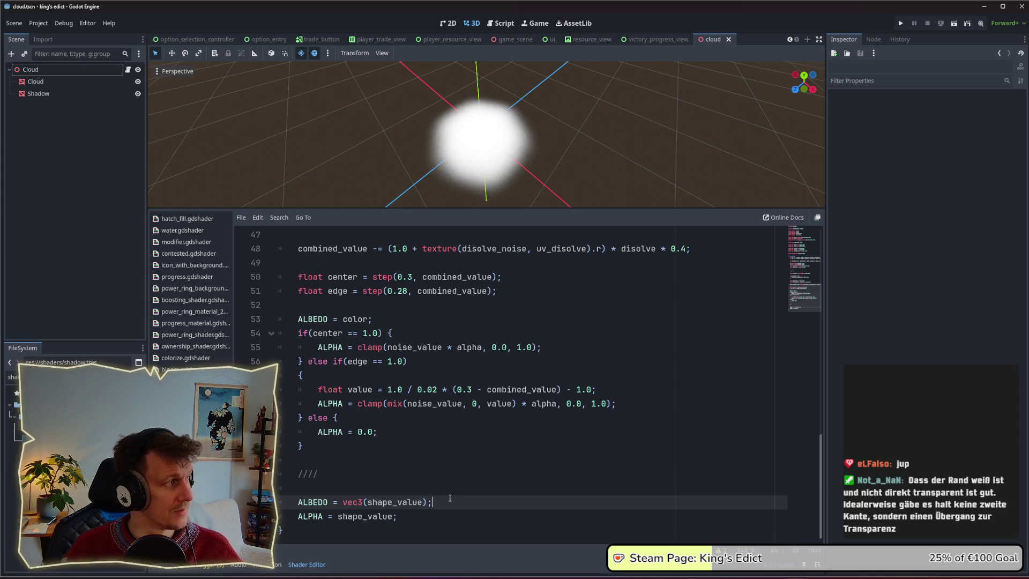
click(442, 492)
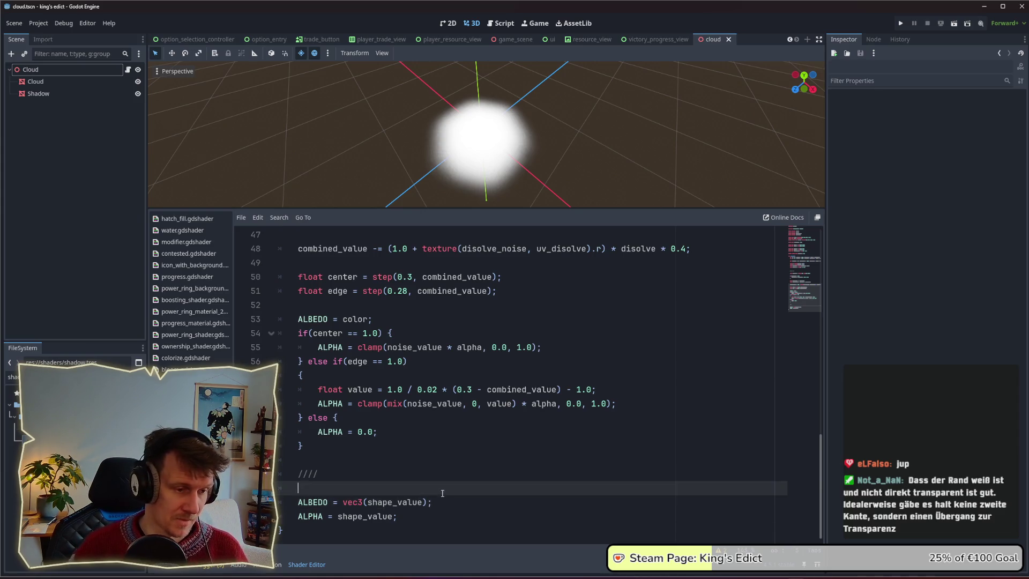
key(Return)
key(Return)
key(Up)
key(Up)
key(Down)
text(if shape)
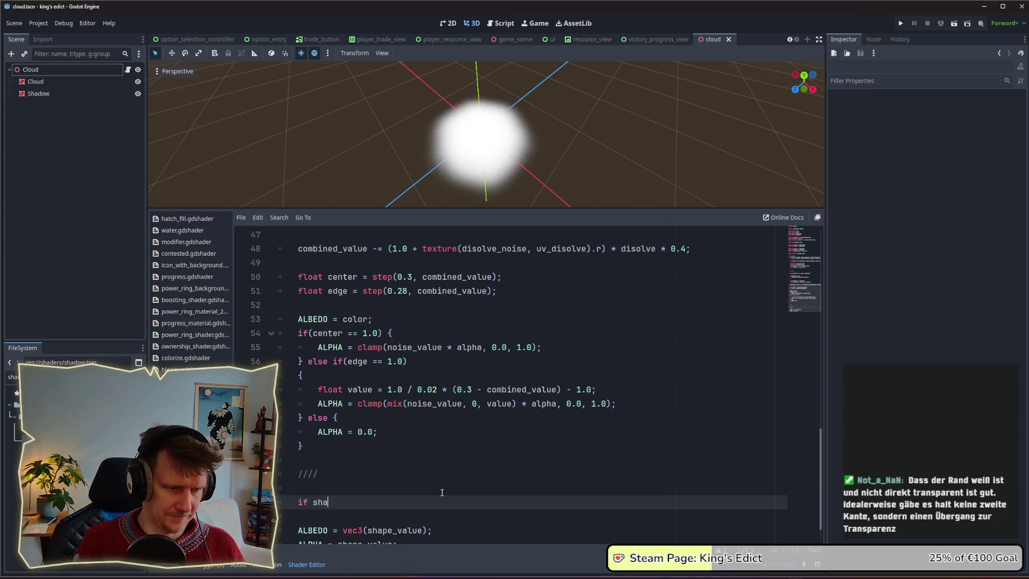
text(_value)
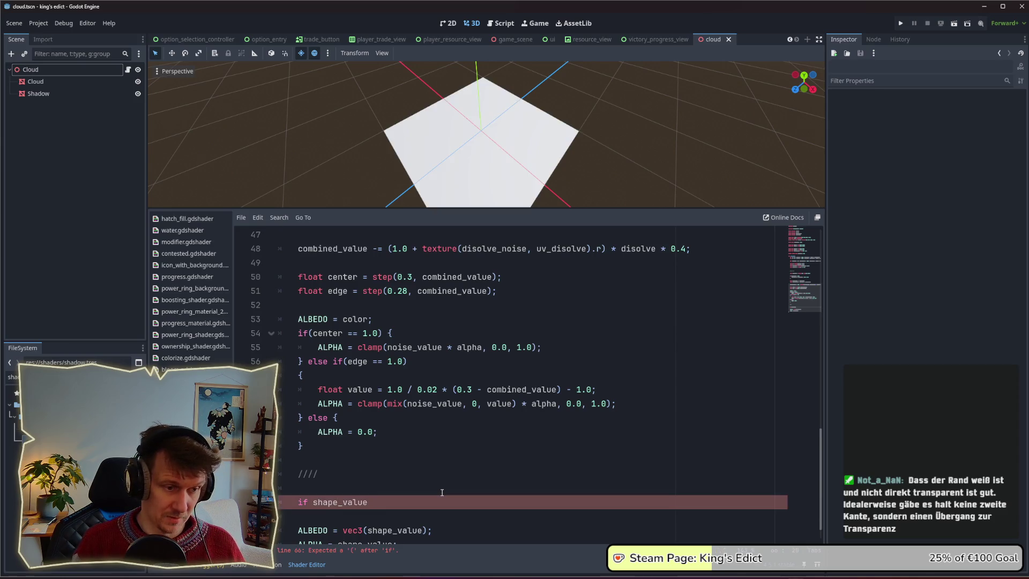
text( > 0.3:)
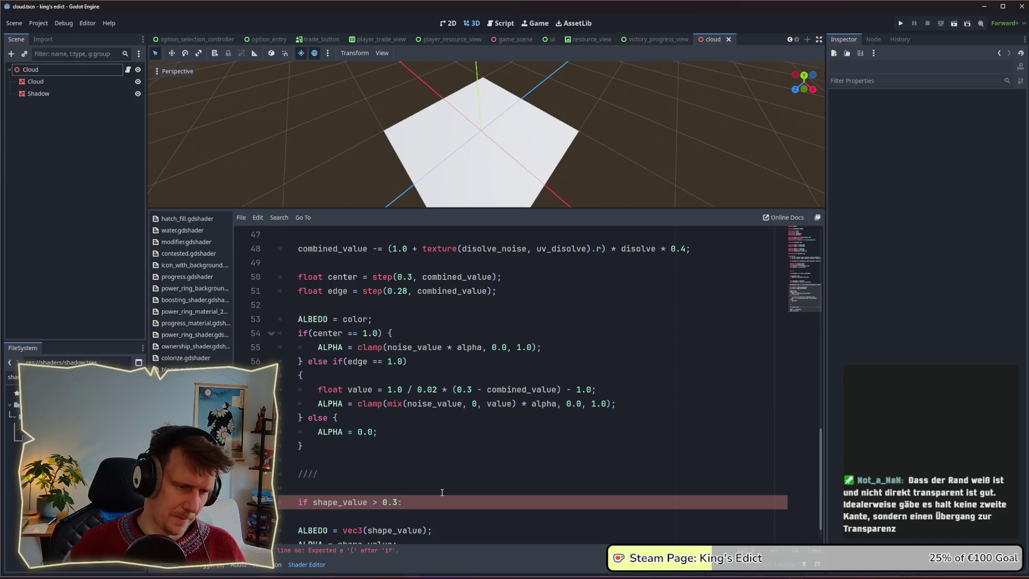
Indent the ALBEDO and ALPHA lines under the if and add an 'else:' line after them
scroll(442, 493, down, 1)
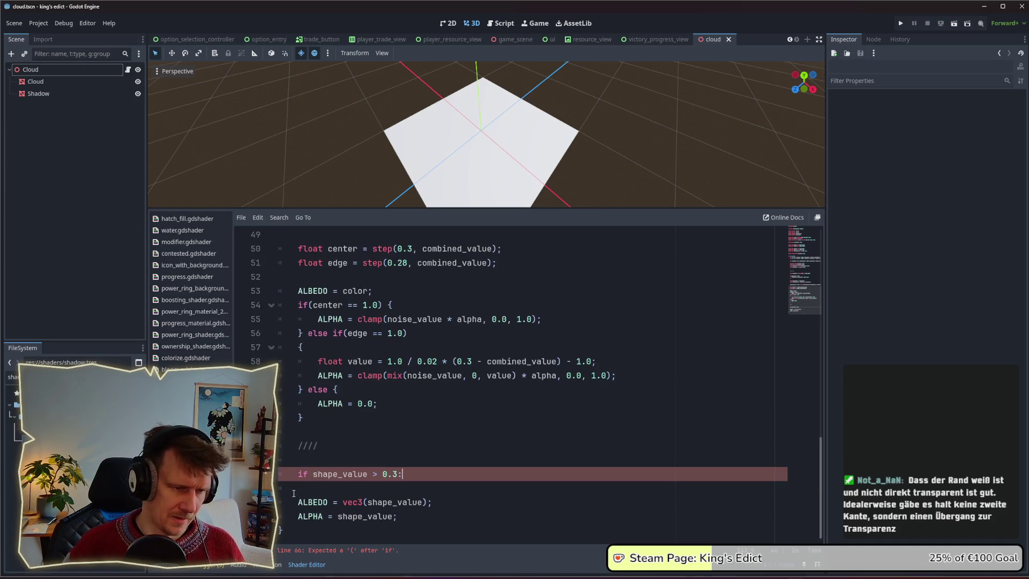
click(294, 499)
key(BackSpace)
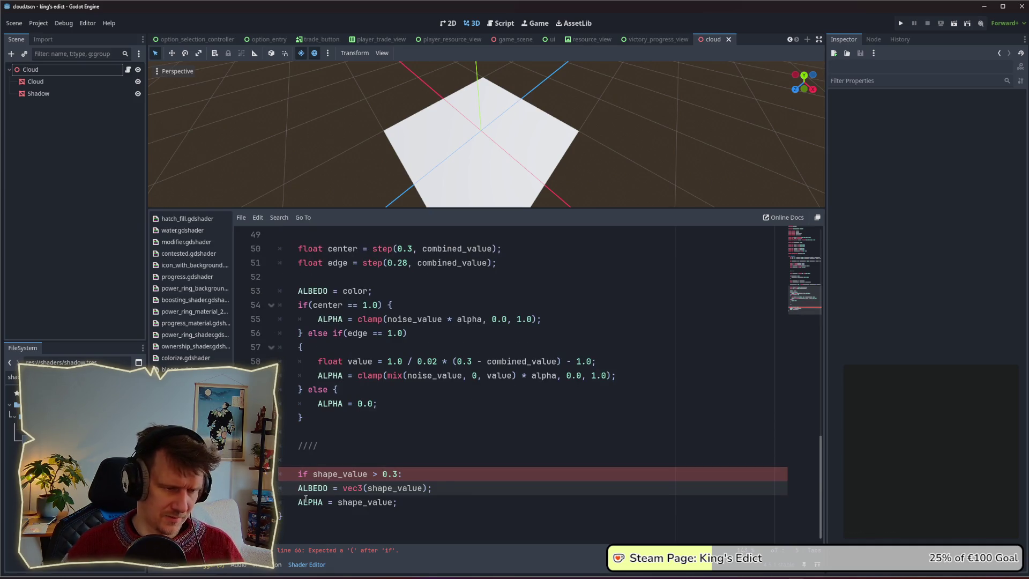
key(Tab)
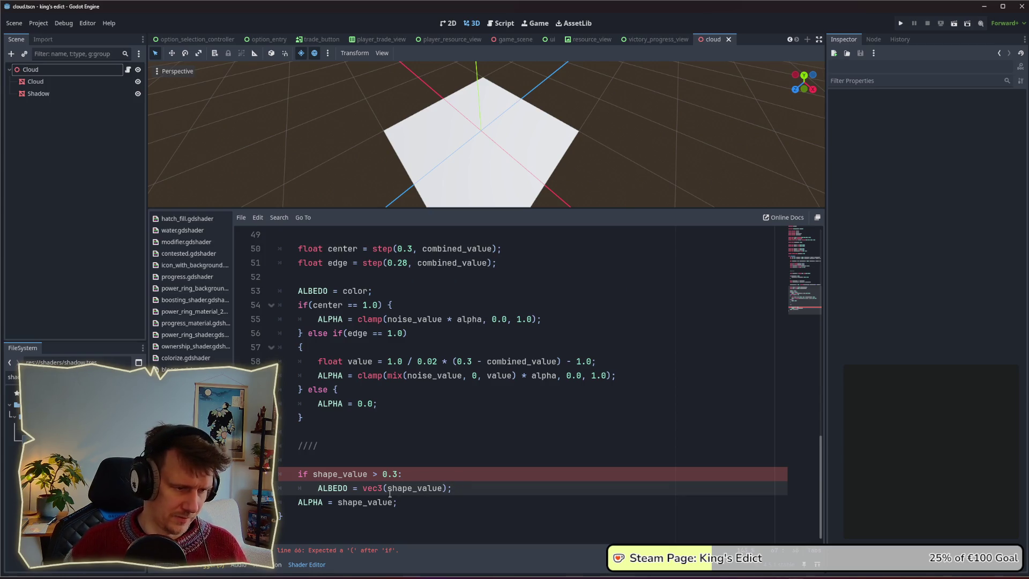
click(296, 502)
key(Tab)
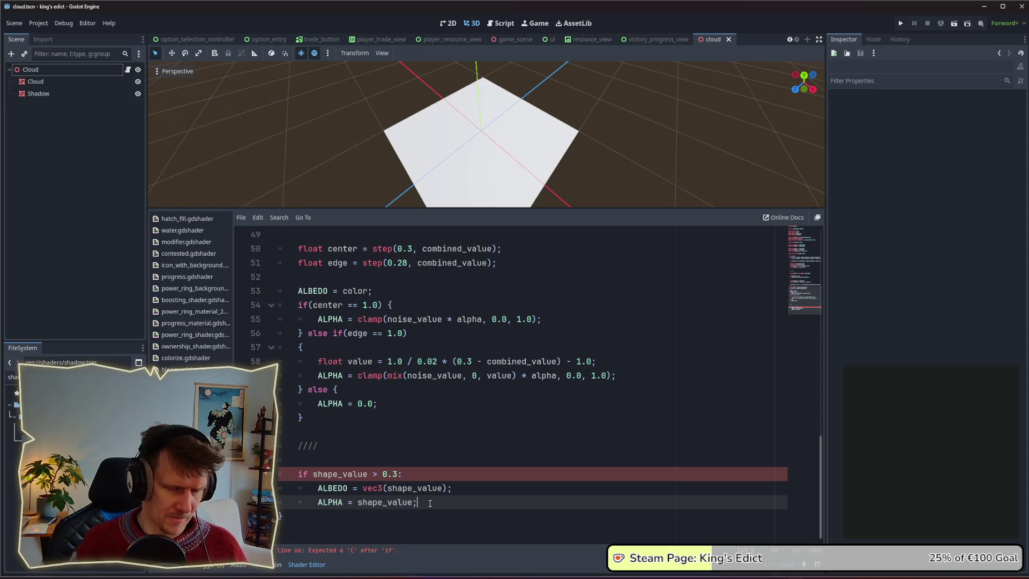
key(Return)
text(else:)
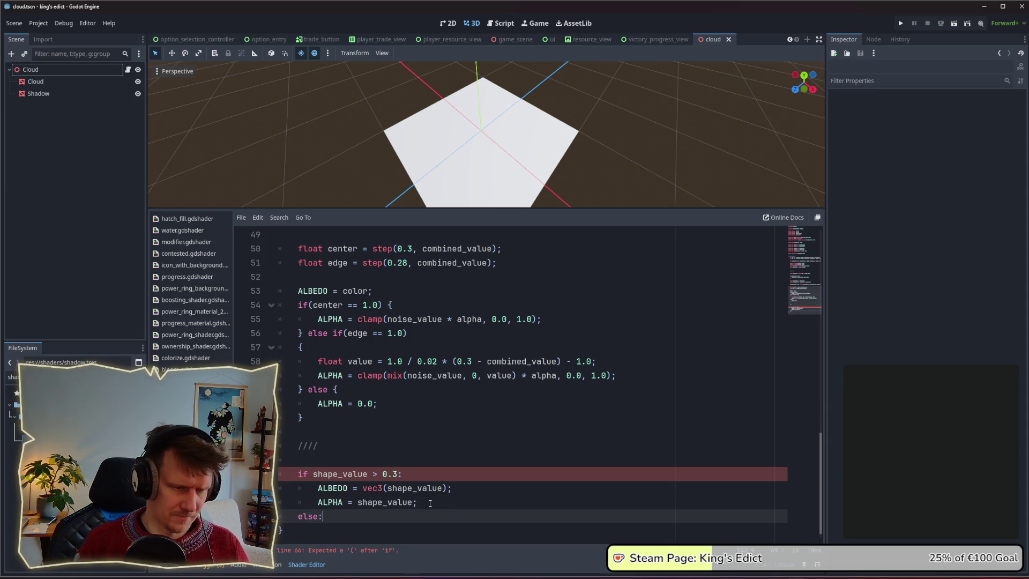
Wrap the condition as (shape_value > 0.3) and open a brace block beneath it
click(411, 476)
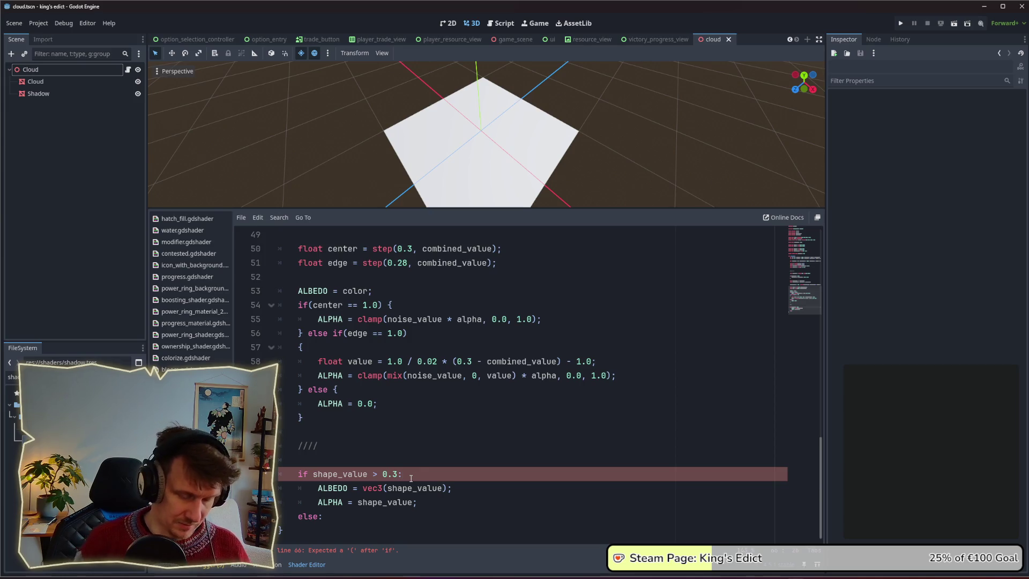
key(ctrl+Left)
key(ctrl+Left)
key(ctrl+Left)
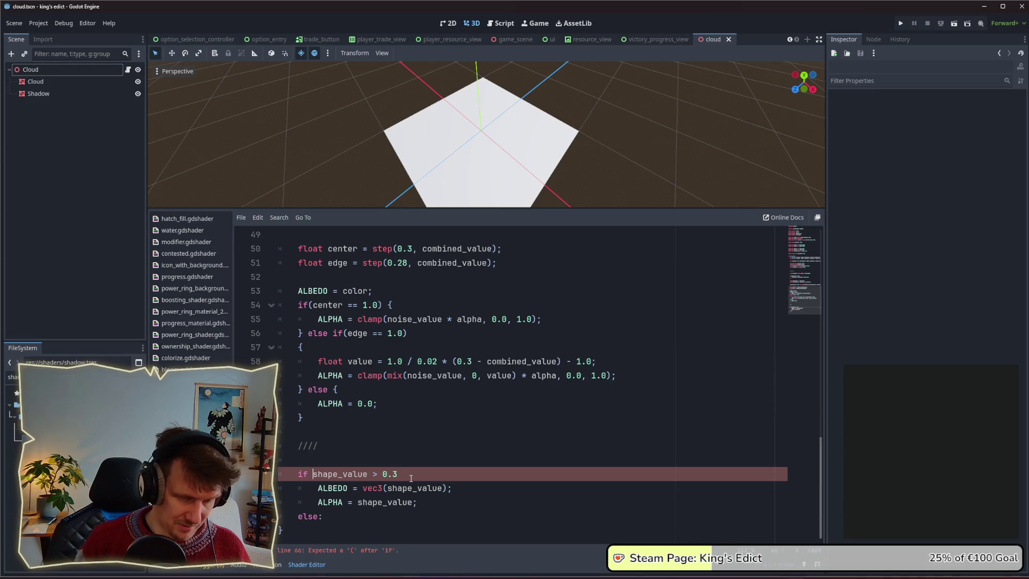
text(()
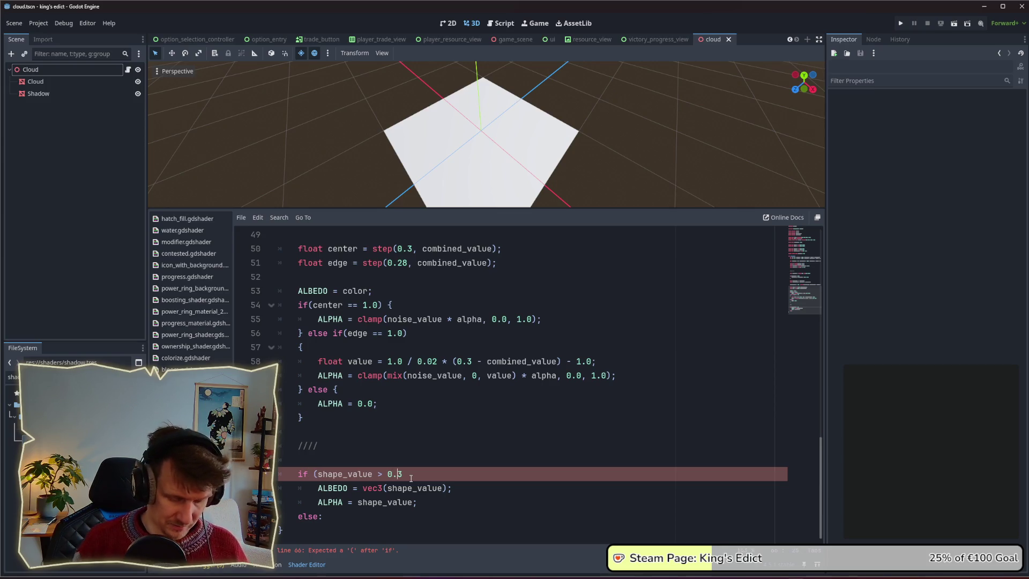
key(ctrl+Right)
text())
key(Return)
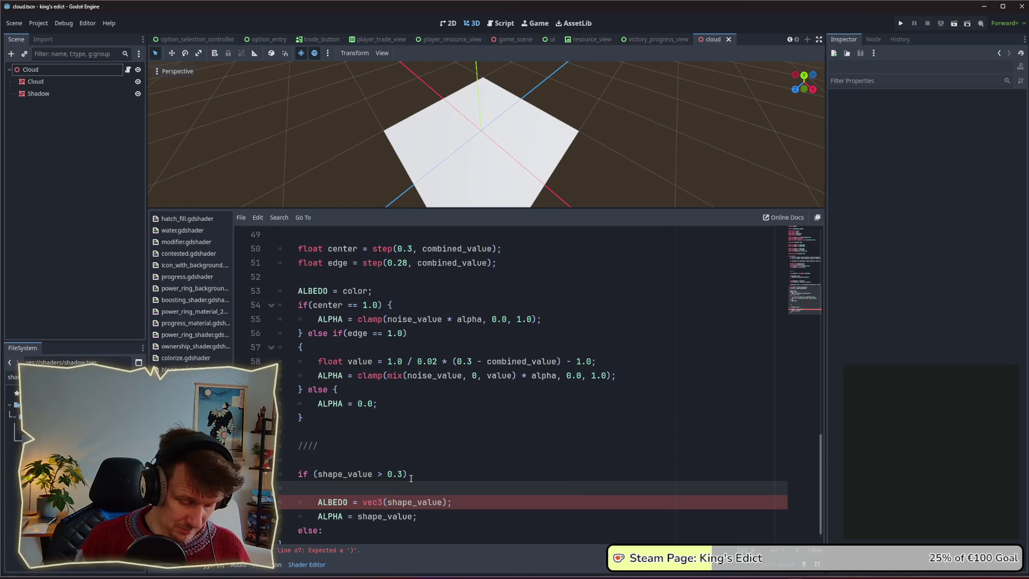
text({)
key(Return)
Move the ALBEDO and ALPHA lines into the braces with Alt+Up and remove the leftover blank line
key(Down)
key(Down)
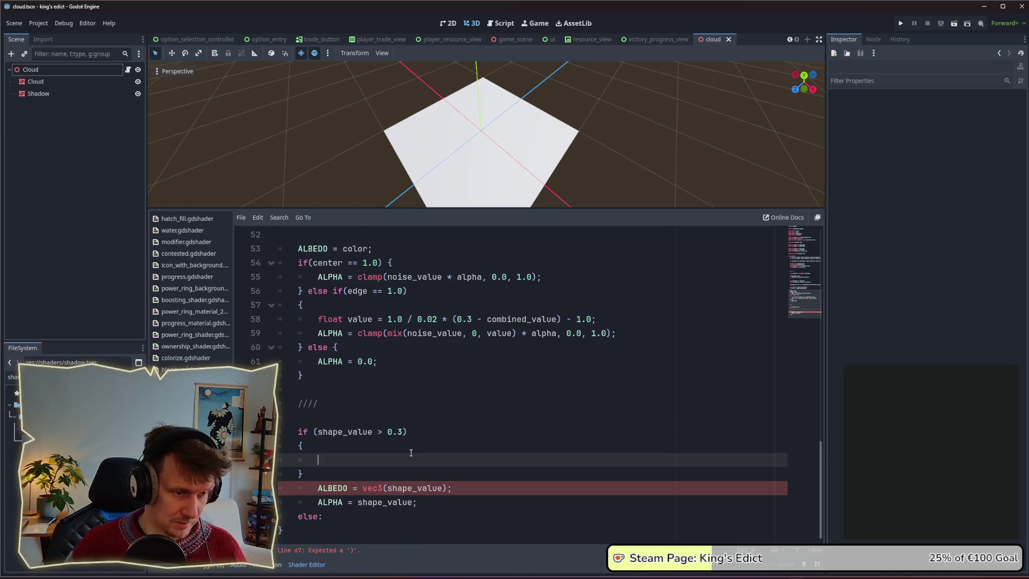
key(alt+Up)
key(alt+Up)
key(Down)
key(Down)
key(alt+Up)
key(alt+Up)
key(Down)
key(BackSpace)
key(Down)
key(Down)
key(Down)
key(Up)
key(Up)
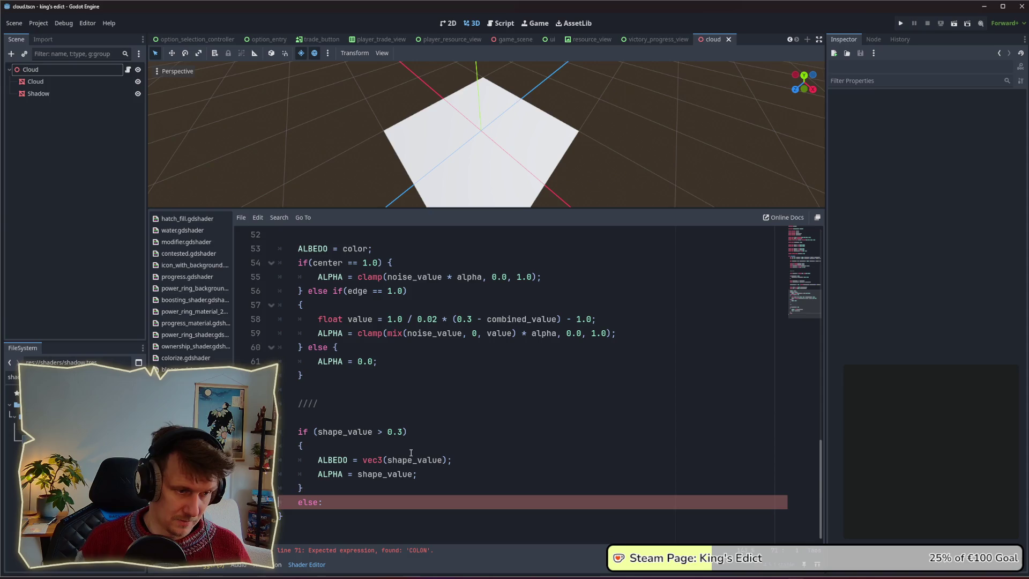
Drop the colon after else and open a brace block for the else branch
click(351, 503)
key(BackSpace)
key(Return)
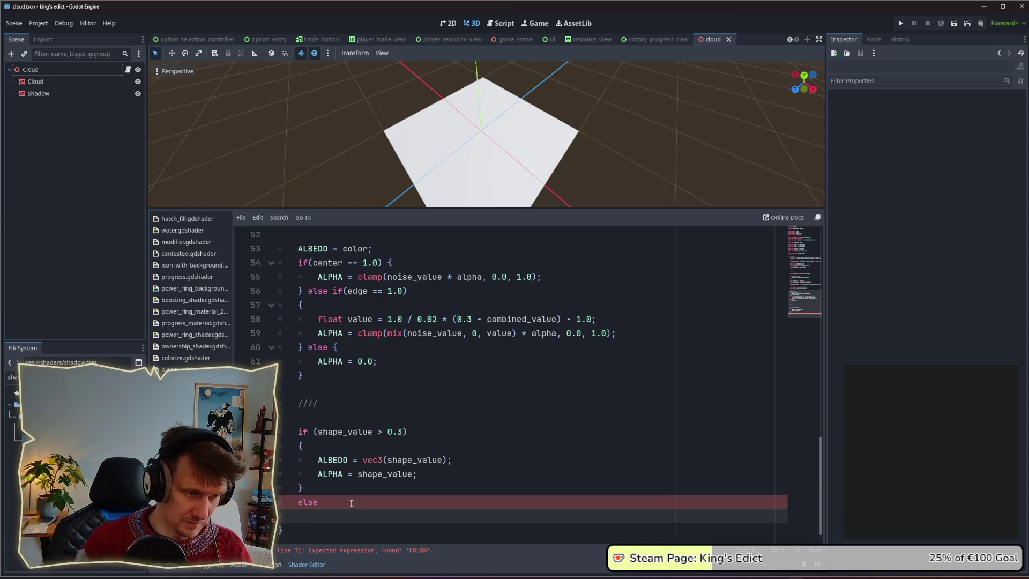
key(Return)
text({)
key(Return)
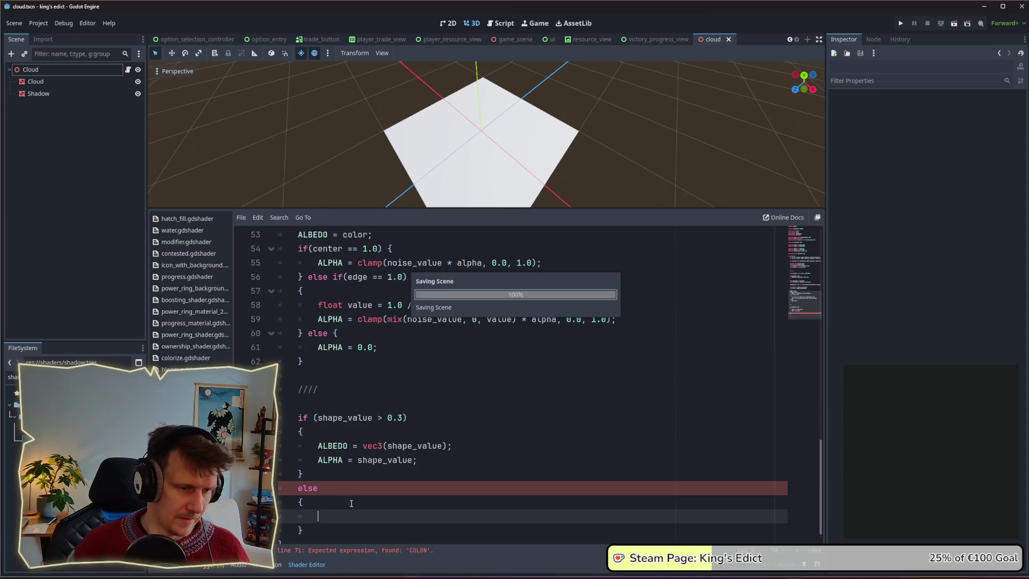
Copy the ALPHA = shape_value line into the else block and change its value to 0.0
drag(417, 460, 319, 460)
key(ctrl+c)
click(326, 516)
key(ctrl+v)
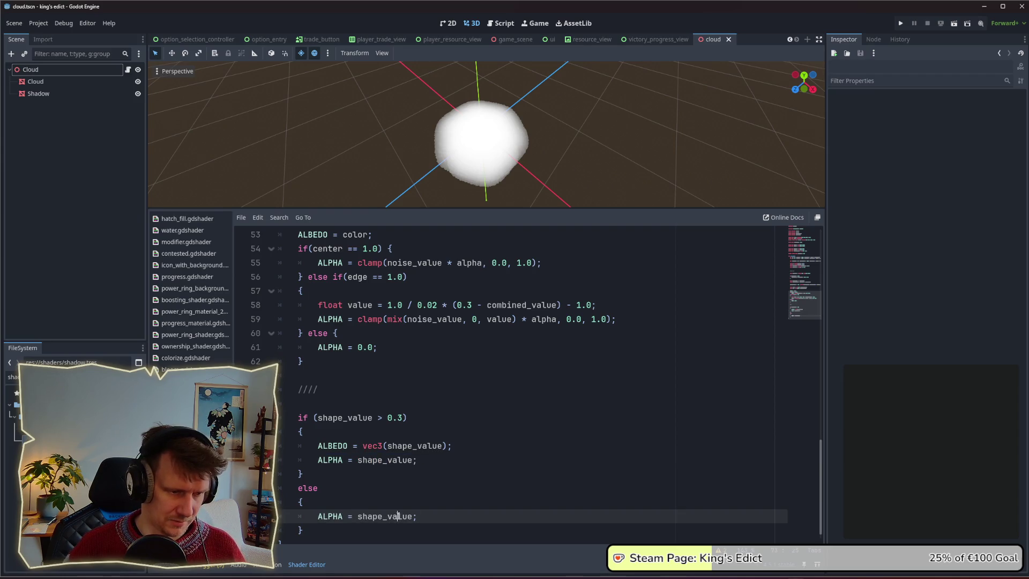
double_click(398, 516)
text(0)
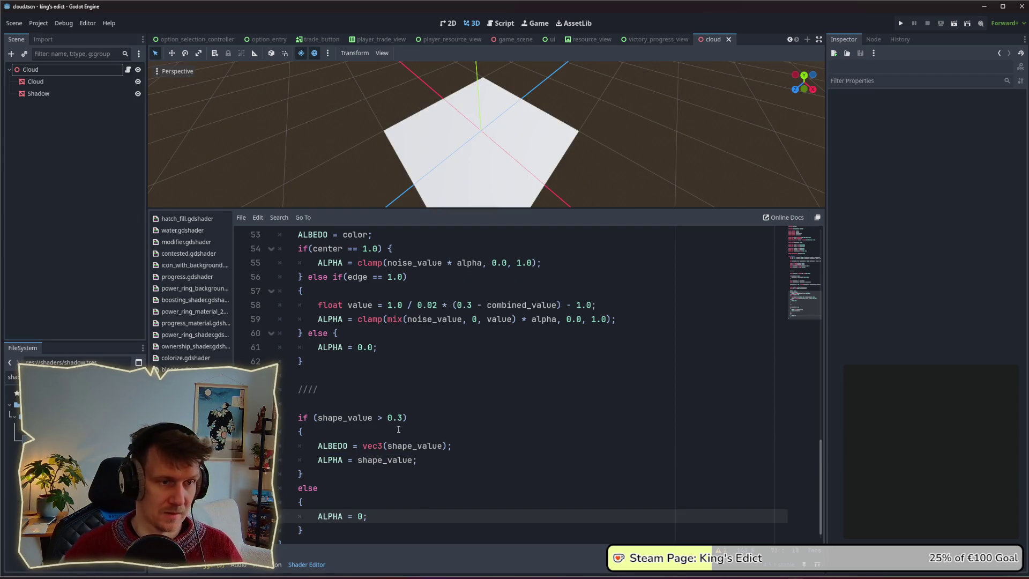
text(.0)
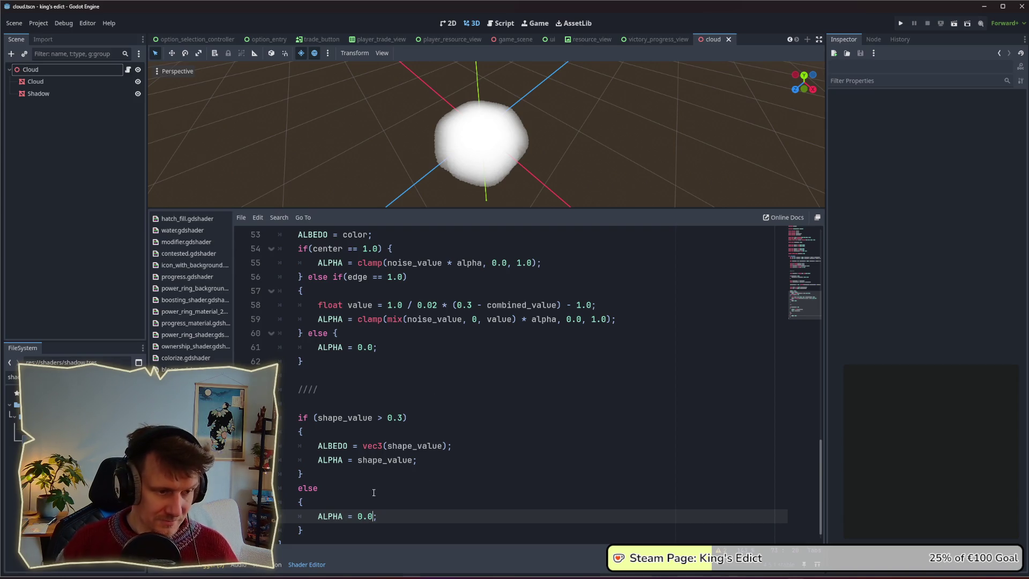
scroll(374, 492, down, 1)
double_click(373, 502)
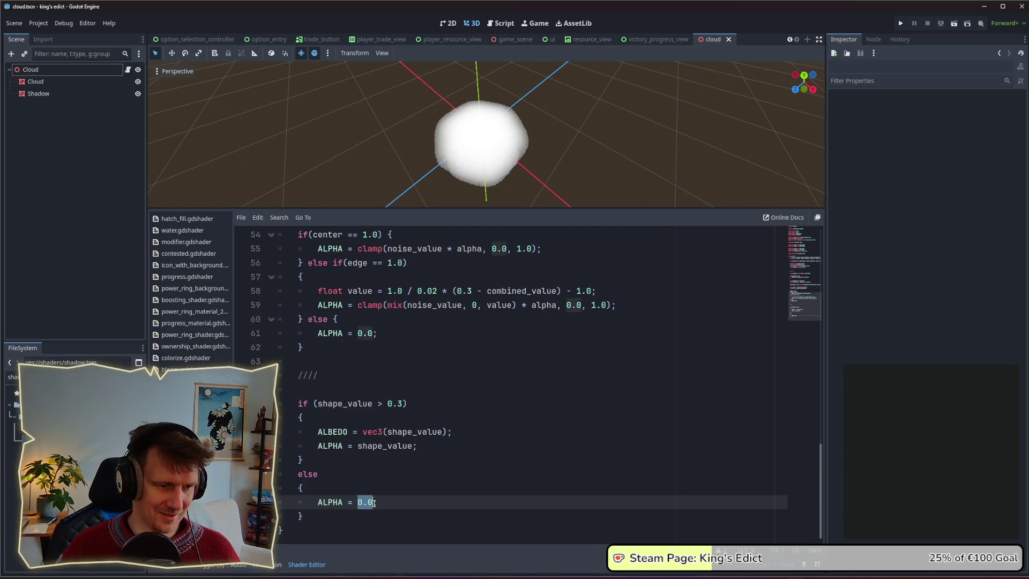
Review the if block's ALBEDO and ALPHA lines in the cloud shader
click(368, 502)
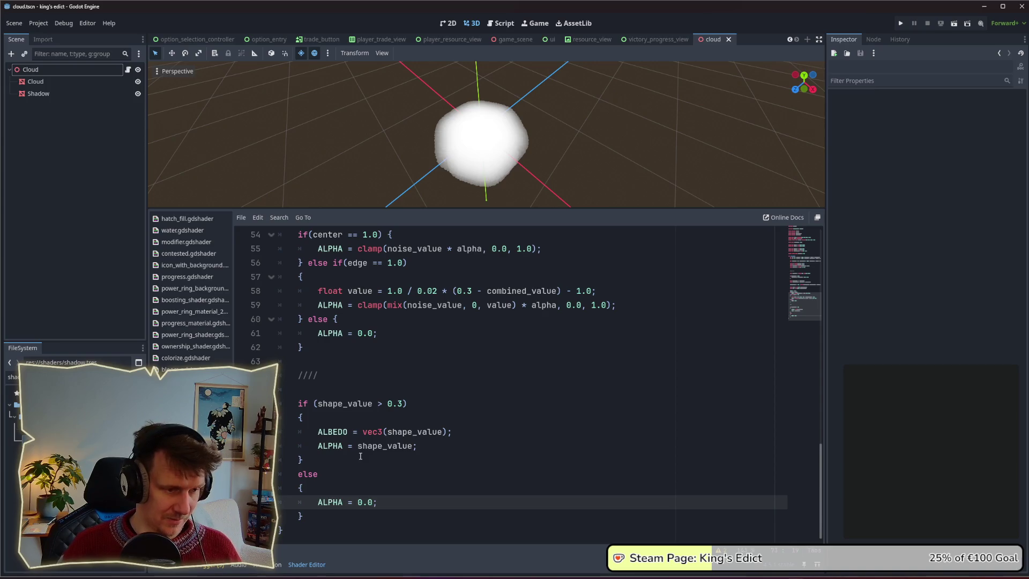
scroll(482, 140, up, 2)
scroll(482, 147, down, 3)
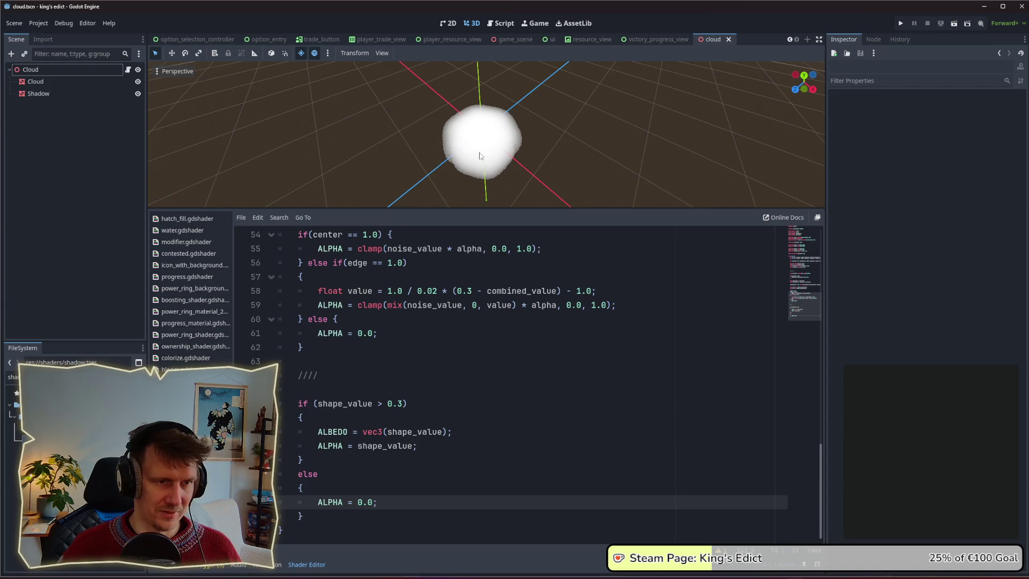
click(375, 458)
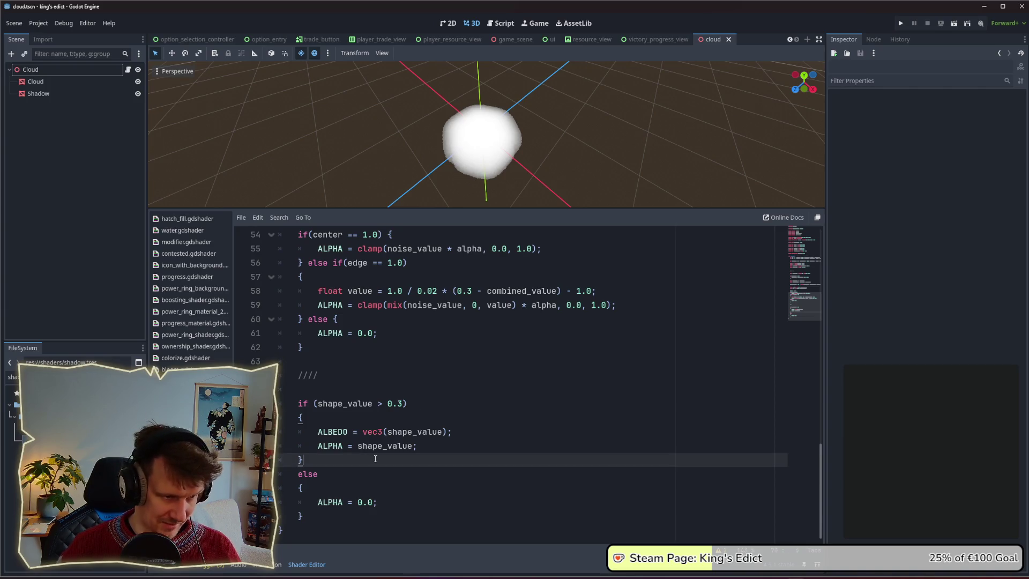
key(Down)
key(Up)
key(Up)
key(Up)
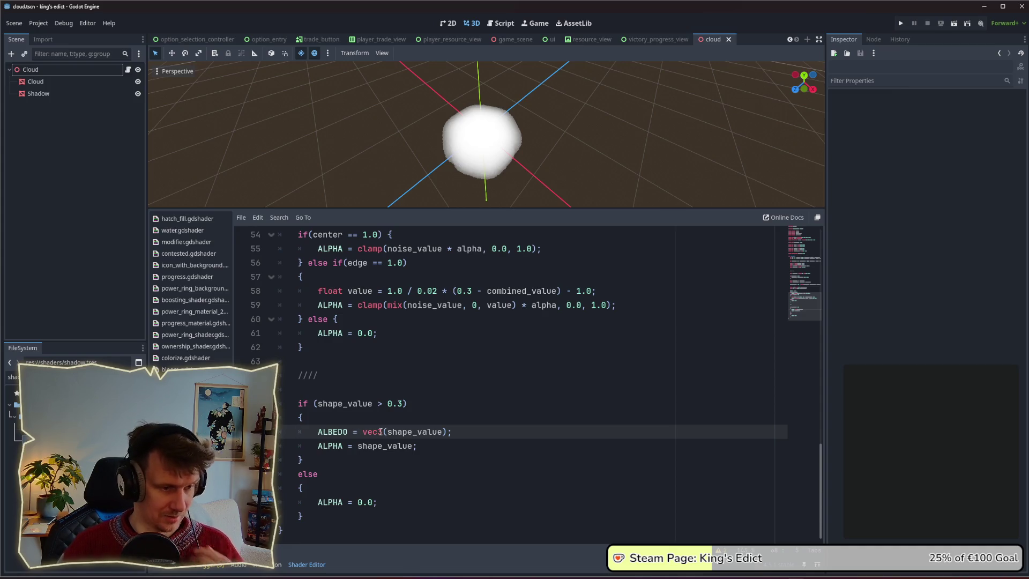
click(419, 445)
click(405, 424)
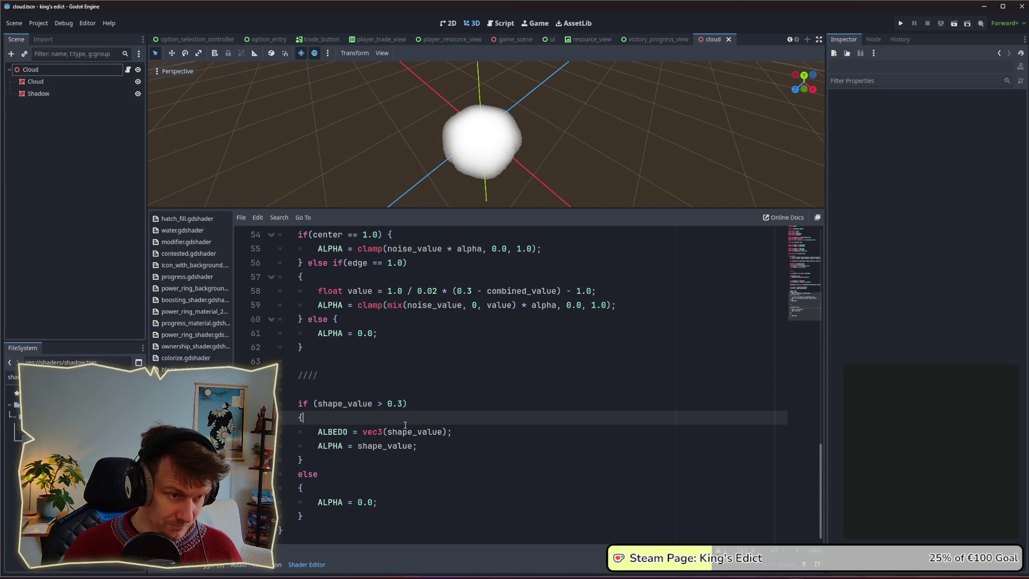
Highlight every use of noise_value in the shader, then return to the ALBEDO line
scroll(405, 425, up, 2)
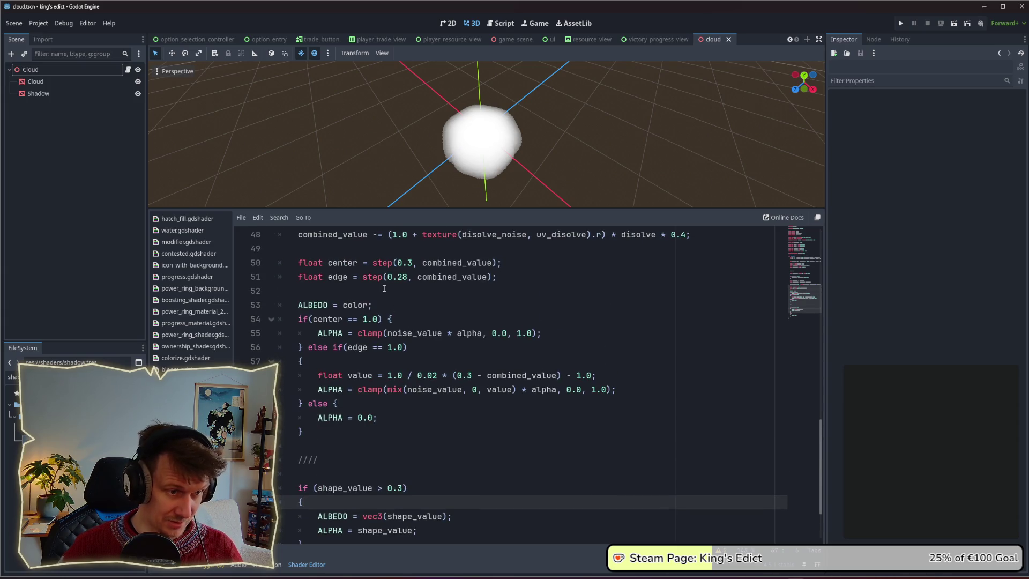
scroll(384, 288, up, 2)
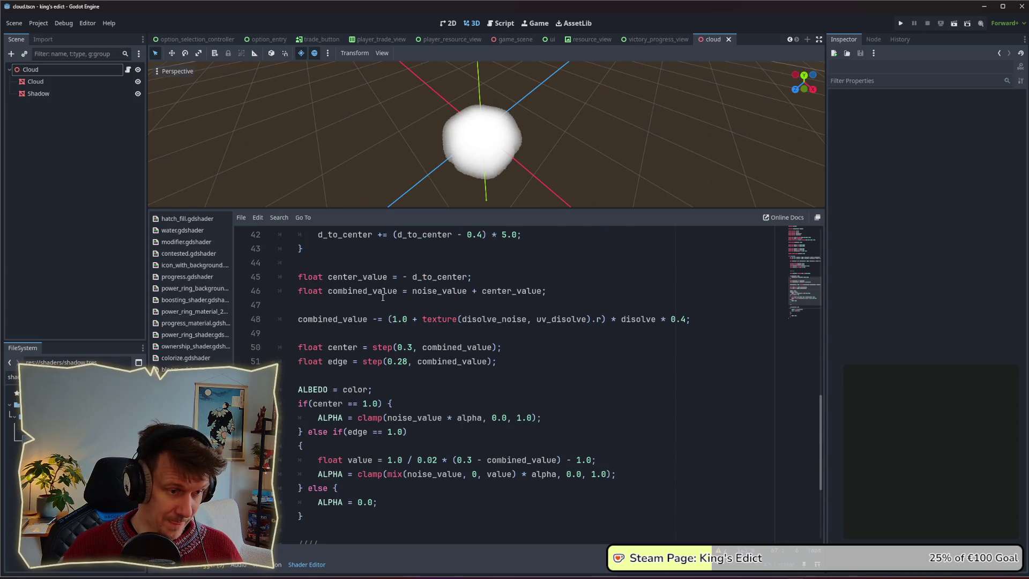
click(427, 426)
double_click(414, 417)
scroll(448, 378, up, 2)
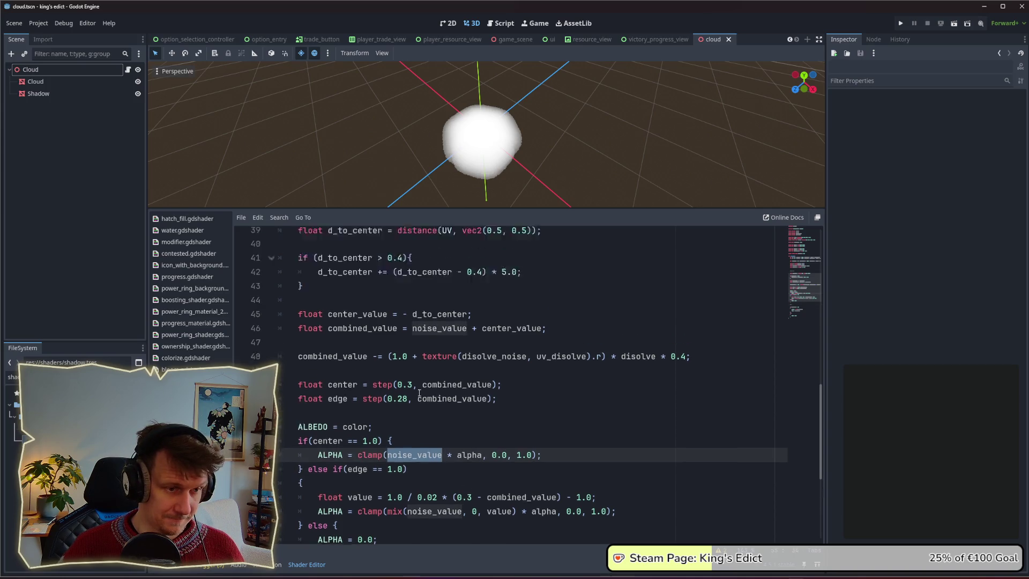
scroll(447, 379, up, 4)
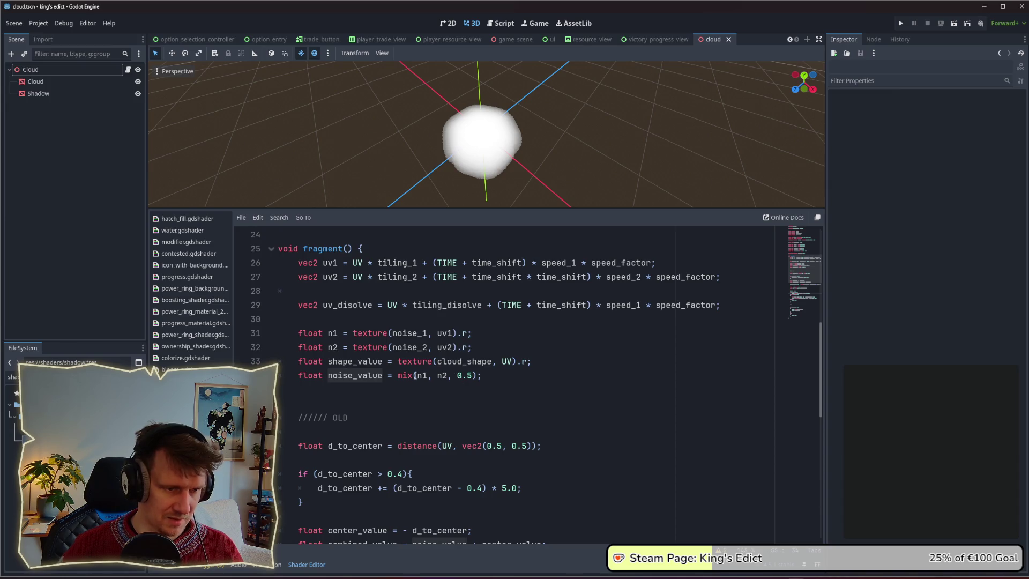
scroll(455, 377, down, 10)
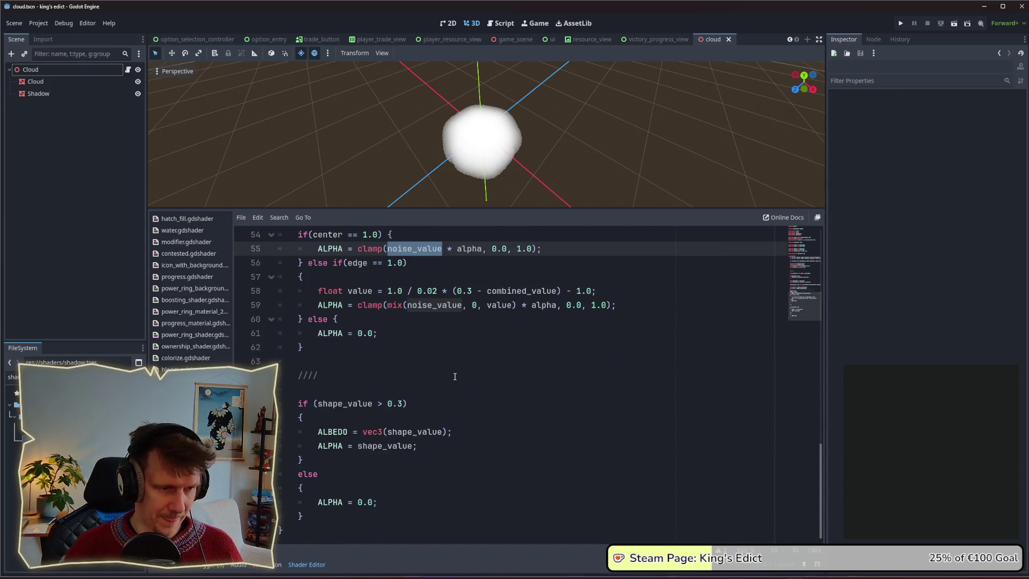
click(449, 432)
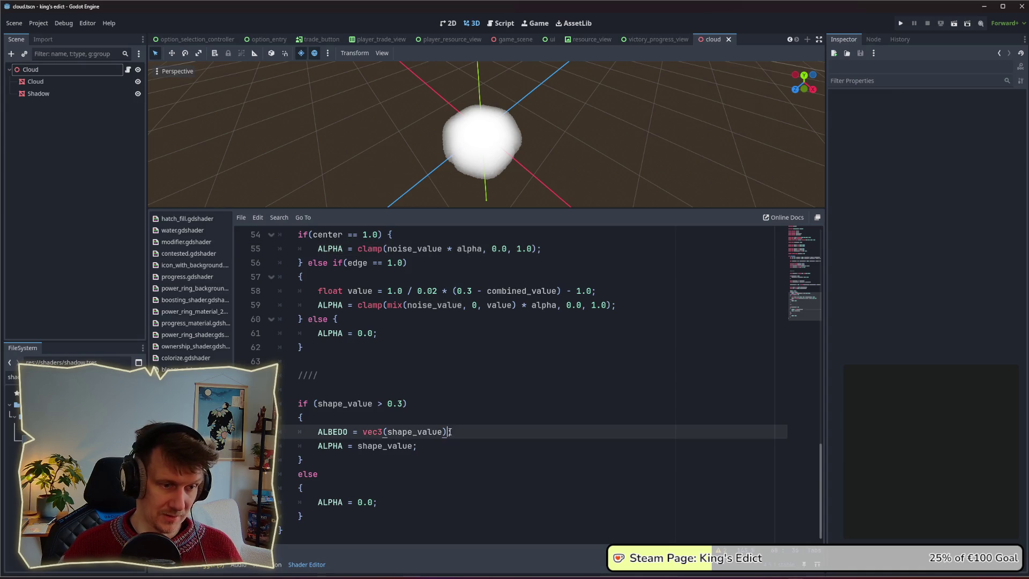
Change ALBEDO to vec3(shape_value * noise_value), accepting noise_value from autocomplete
key(Left)
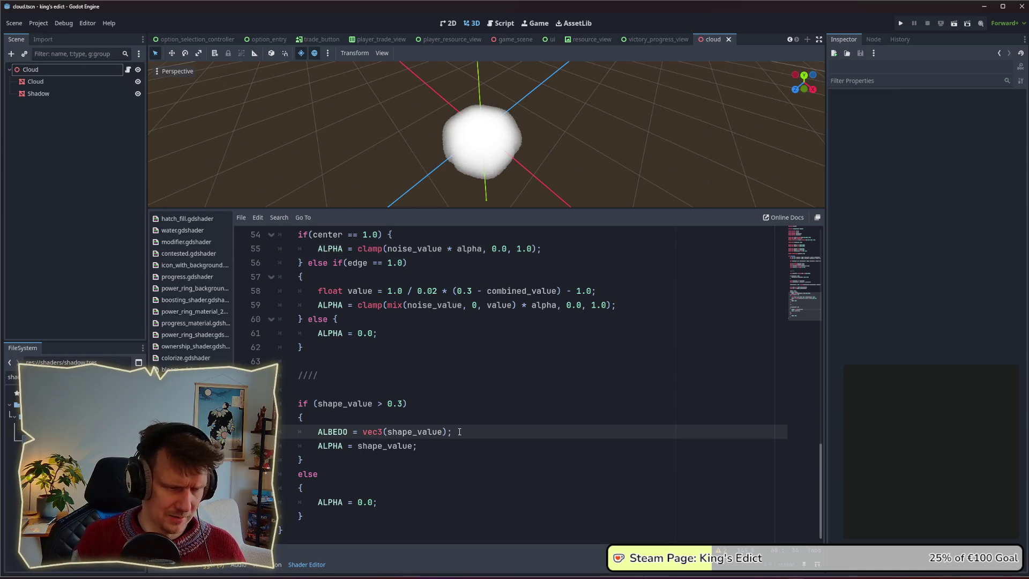
text(* nou)
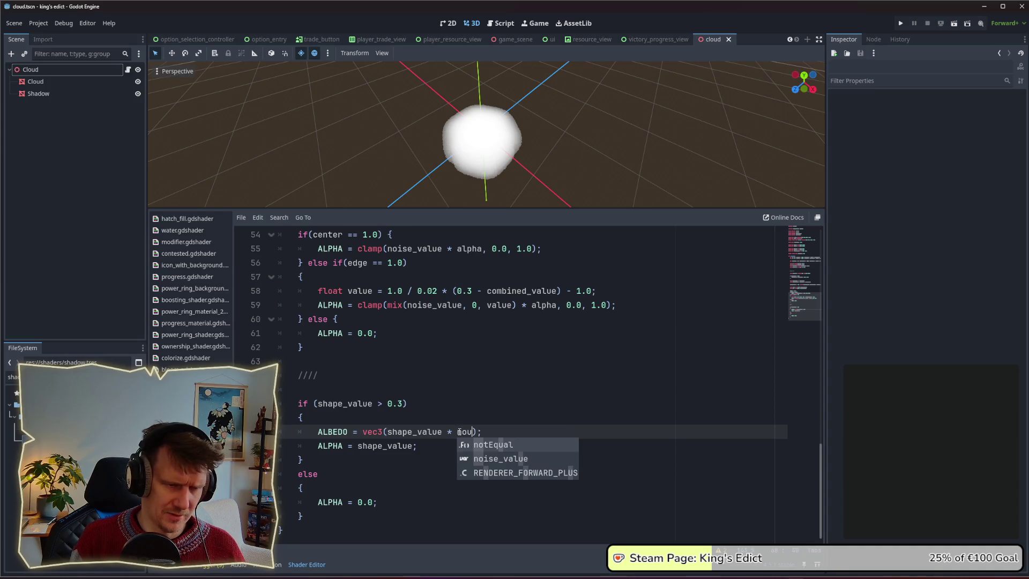
key(BackSpace)
key(Down)
key(Down)
key(Return)
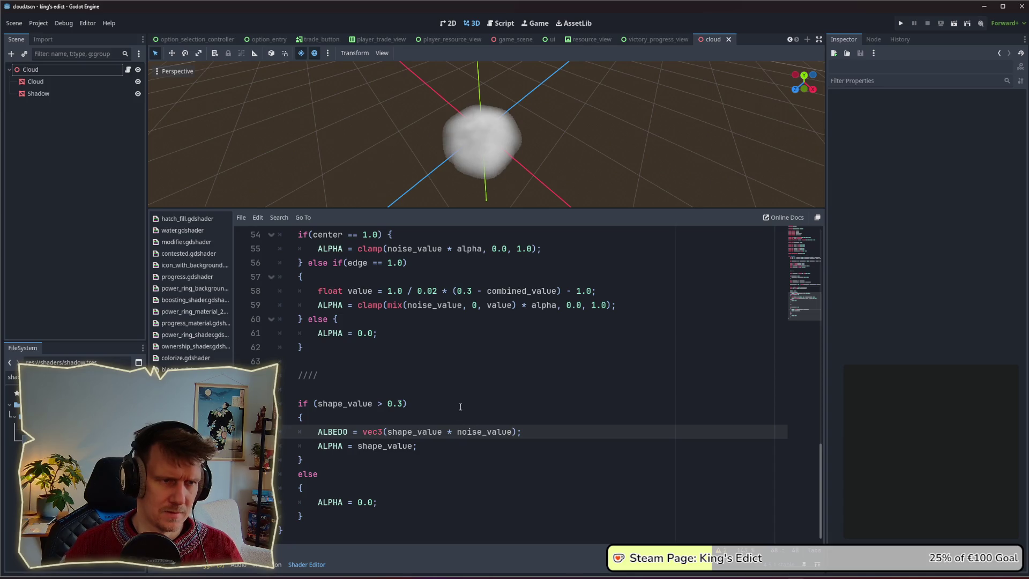
scroll(472, 150, up, 5)
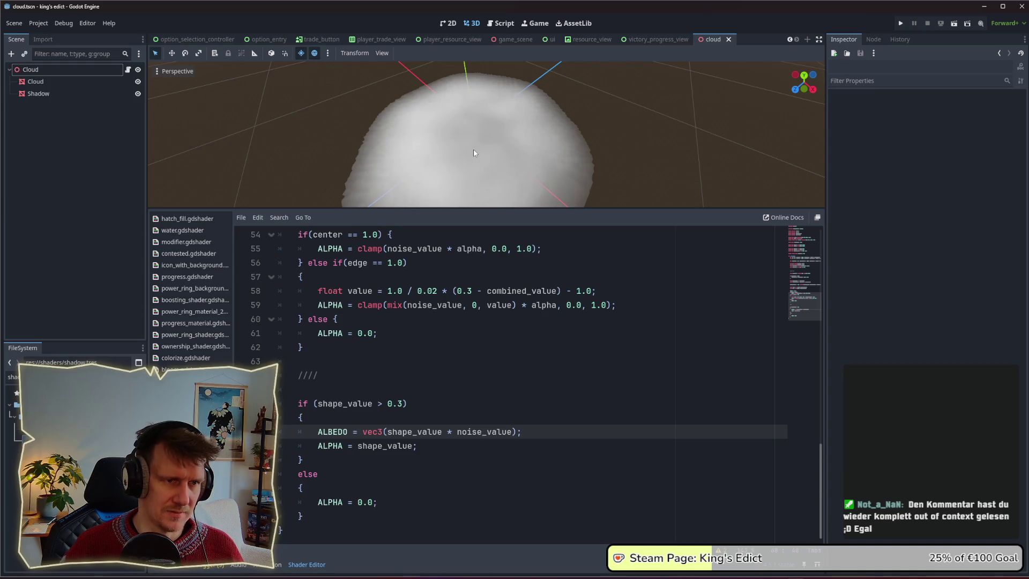
scroll(473, 151, down, 4)
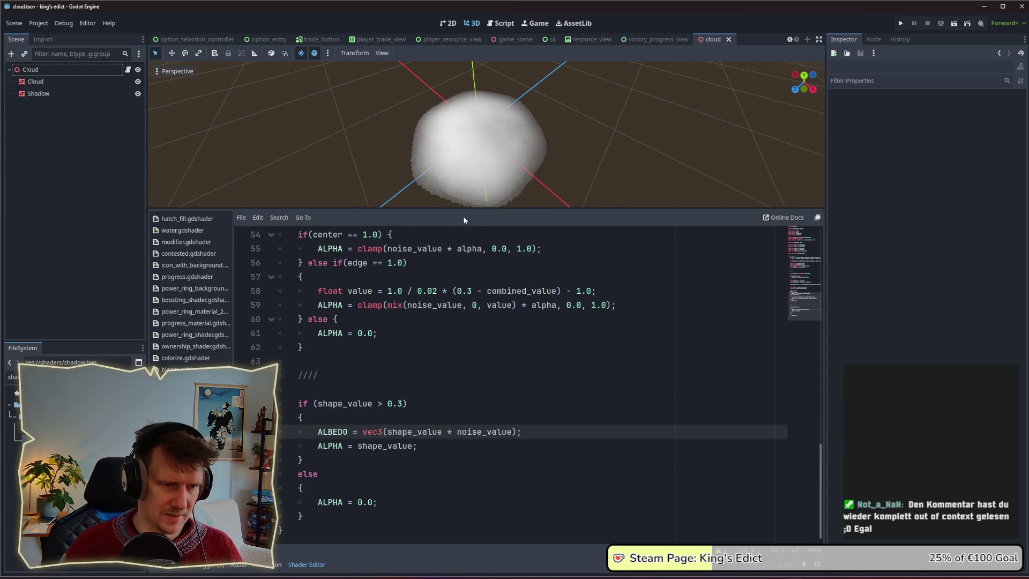
double_click(474, 432)
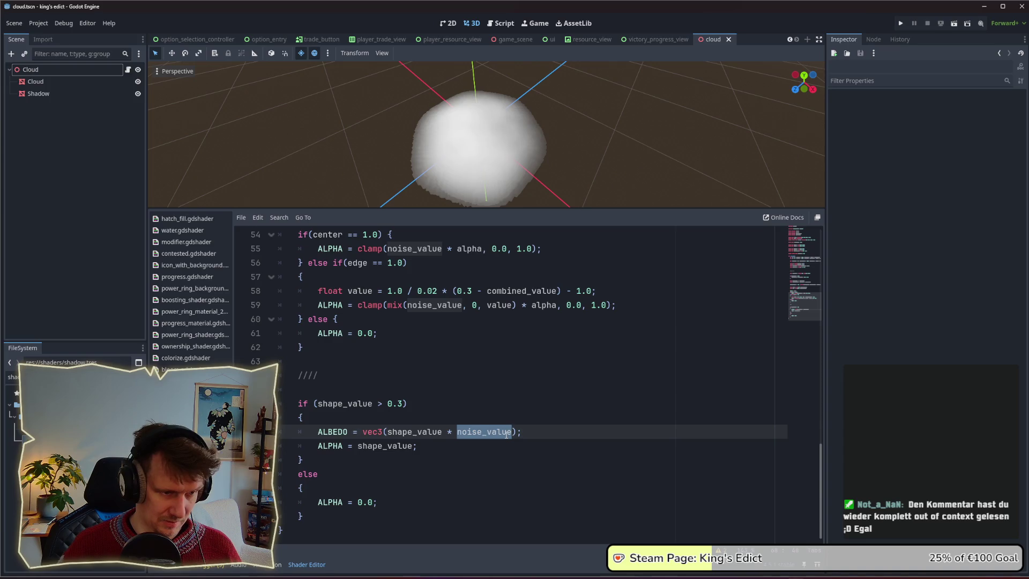
Select the '+ center_value' term on line 46 while reviewing the shader
scroll(479, 409, up, 4)
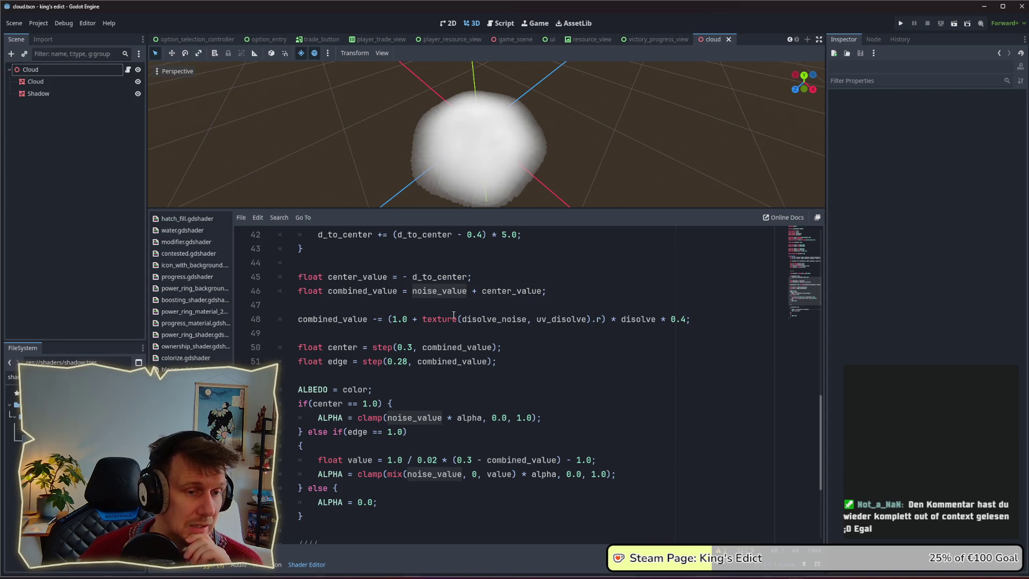
drag(541, 291, 471, 292)
scroll(471, 291, up, 3)
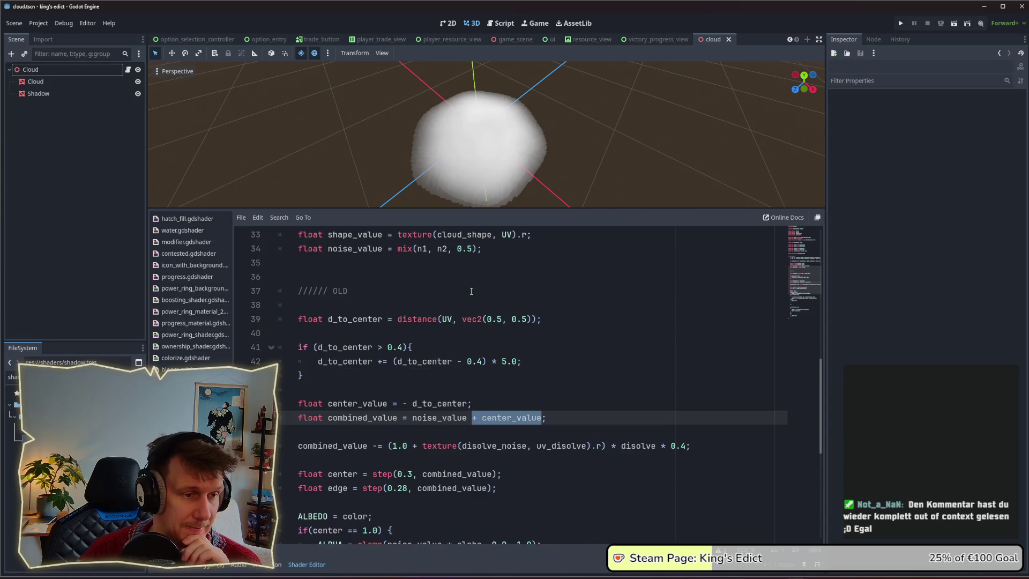
scroll(471, 291, up, 1)
scroll(472, 291, down, 3)
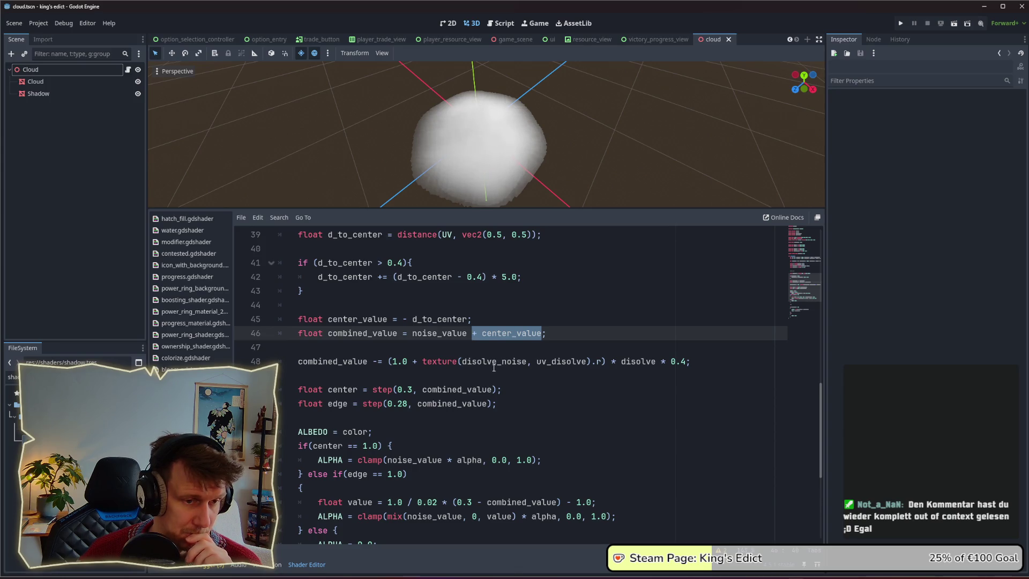
scroll(494, 367, down, 5)
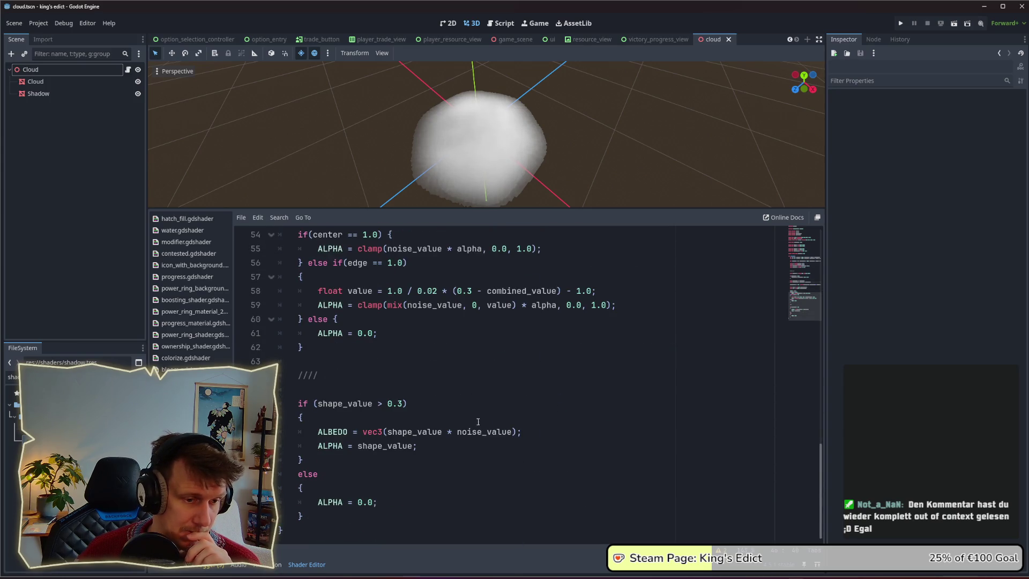
Remove the shape_value multiplier so ALBEDO reads vec3(noise_value), and save the scene
click(448, 432)
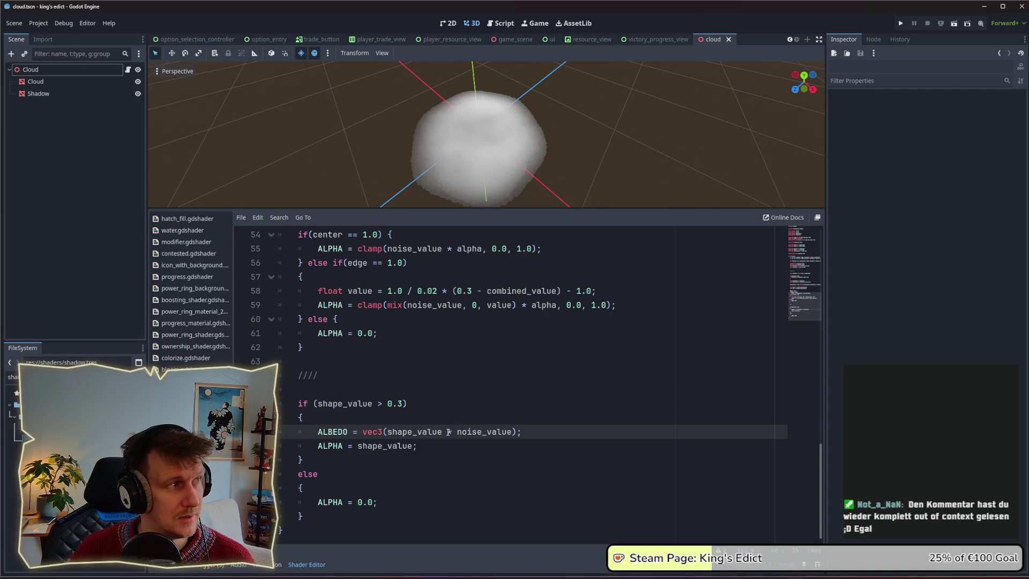
drag(450, 432, 389, 433)
key(BackSpace)
click(422, 422)
key(ctrl+s)
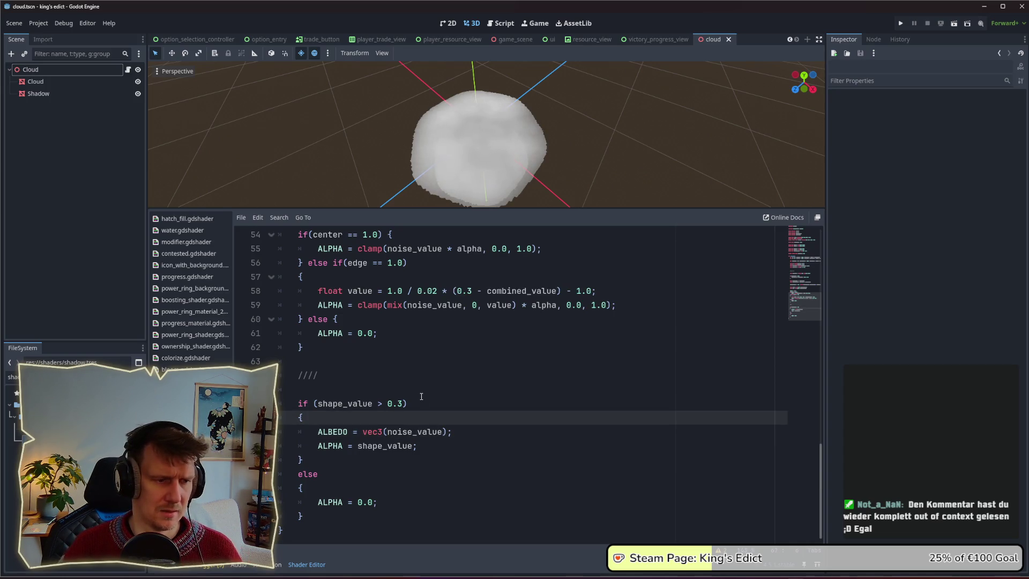
Orbit the preview to inspect the cloud, then place the caret in the threshold condition
scroll(471, 154, up, 3)
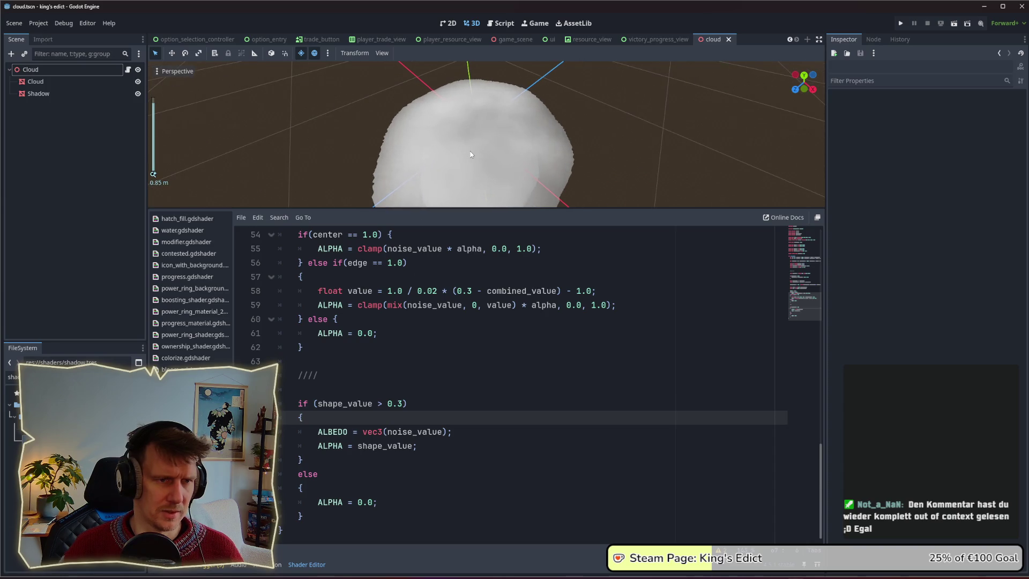
scroll(471, 154, up, 2)
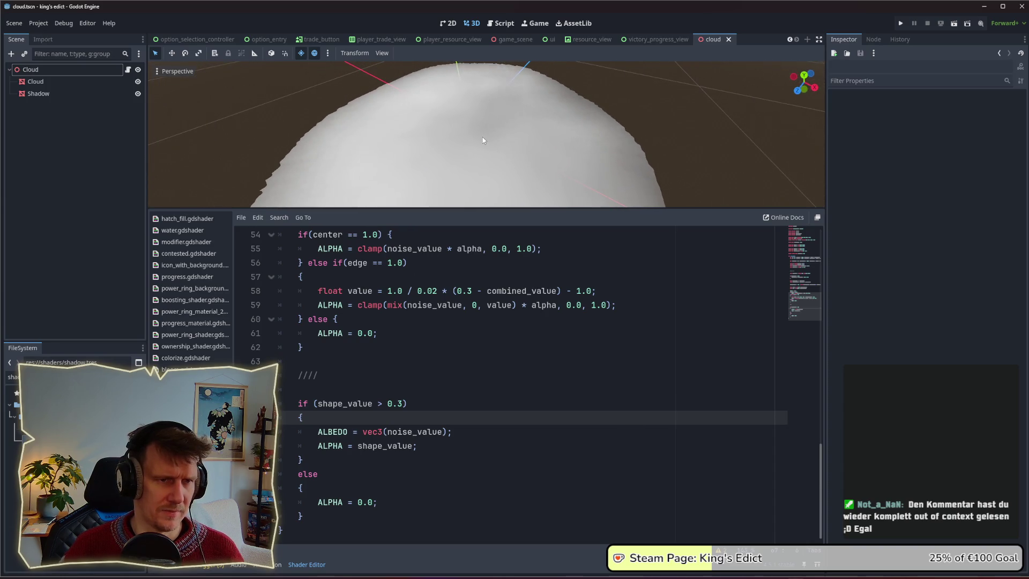
drag(594, 141, 571, 125)
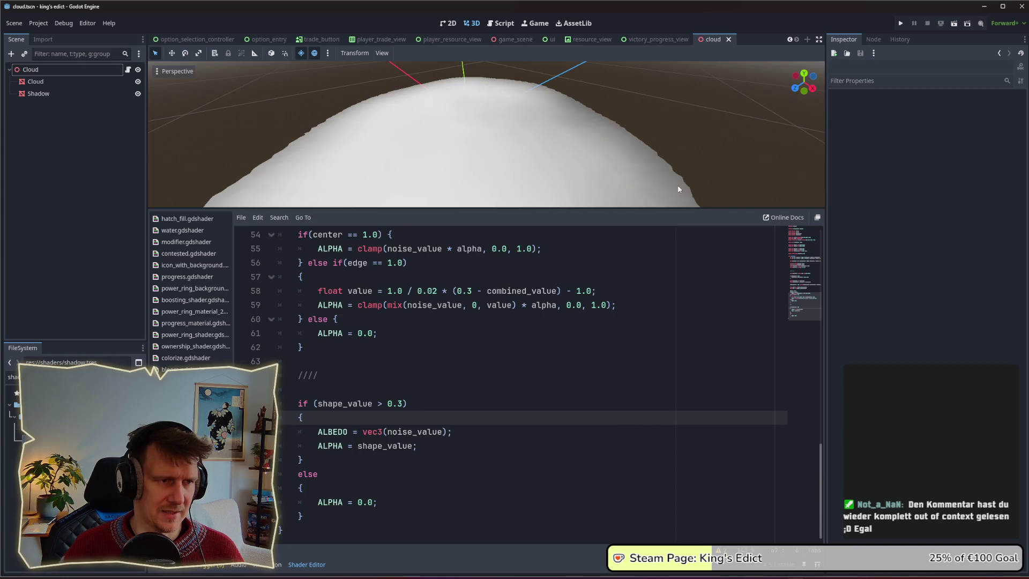
scroll(677, 185, down, 5)
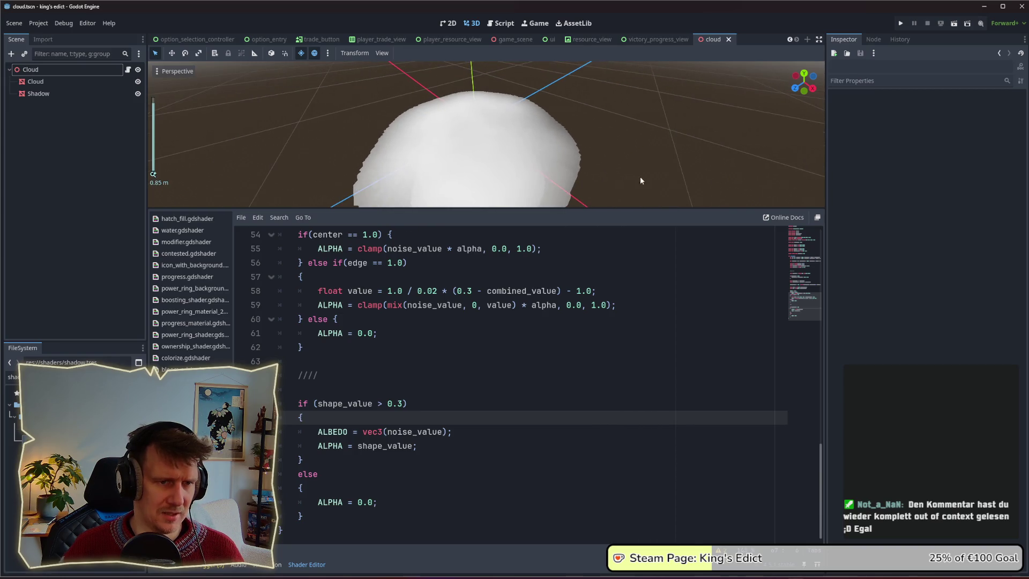
click(375, 406)
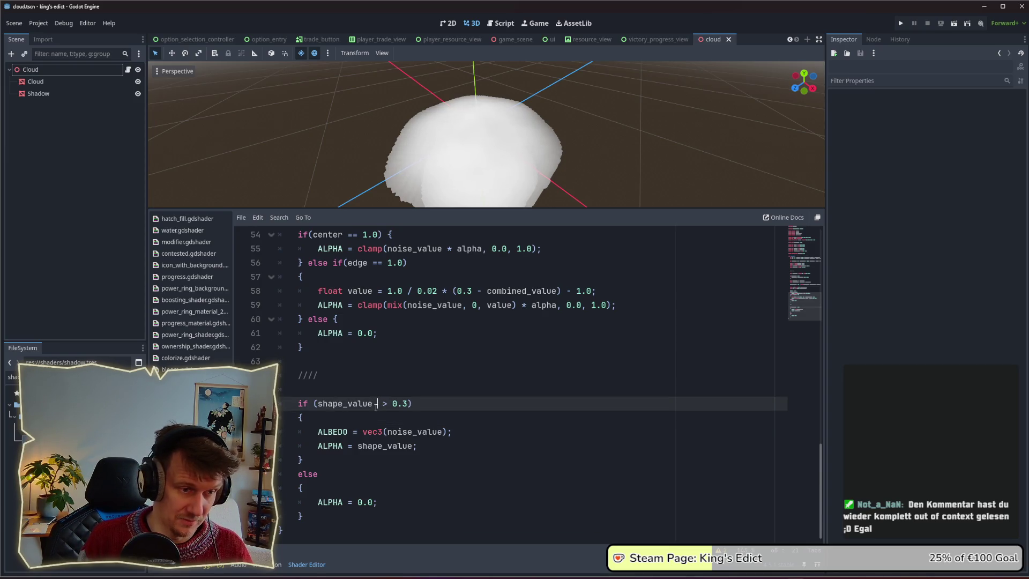
Change the condition to shape_value + noise_value > 0.3 and orbit the preview to check the ragged edges
text(+ noise)
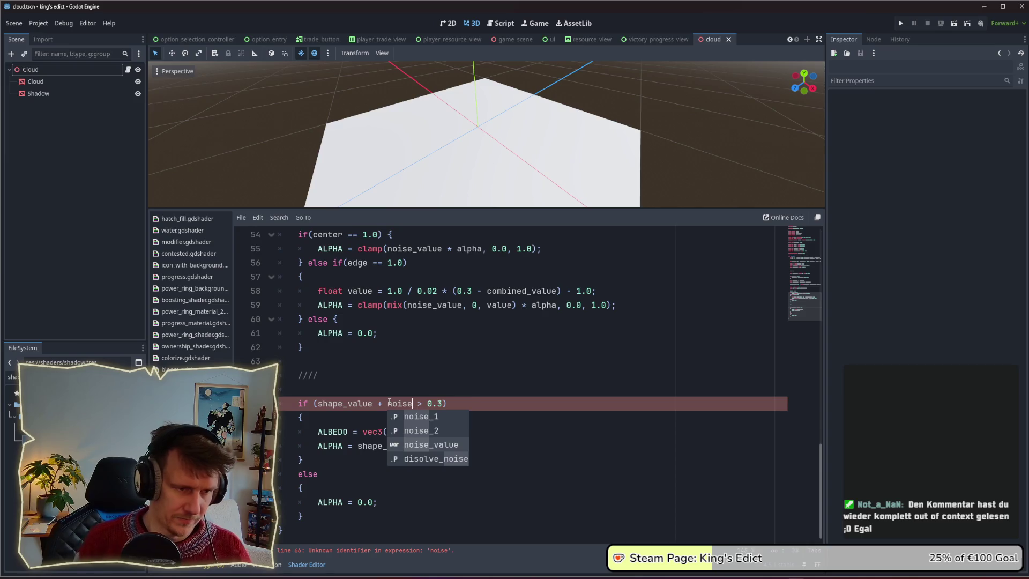
key(Return)
drag(524, 153, 556, 177)
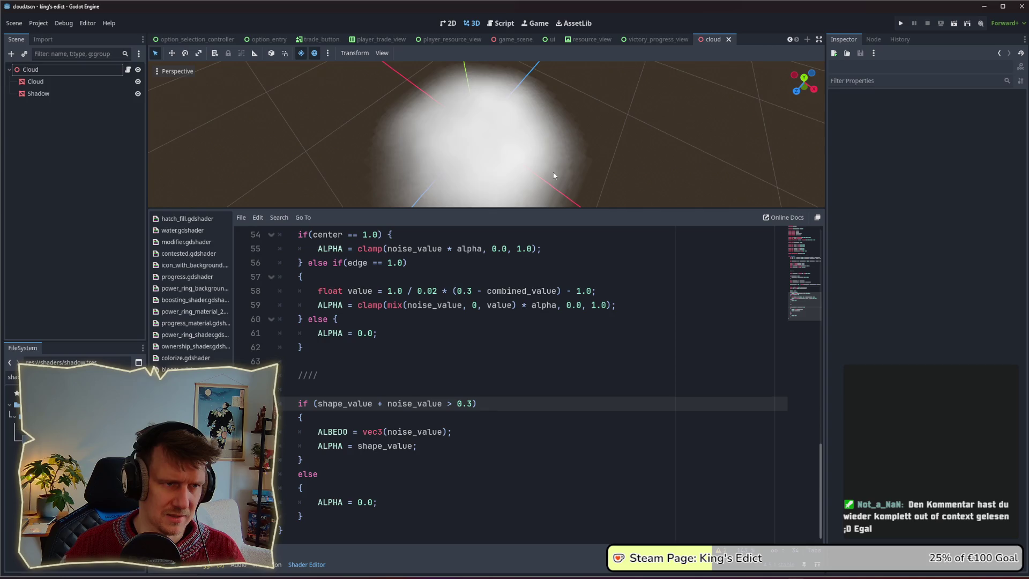
scroll(553, 176, down, 4)
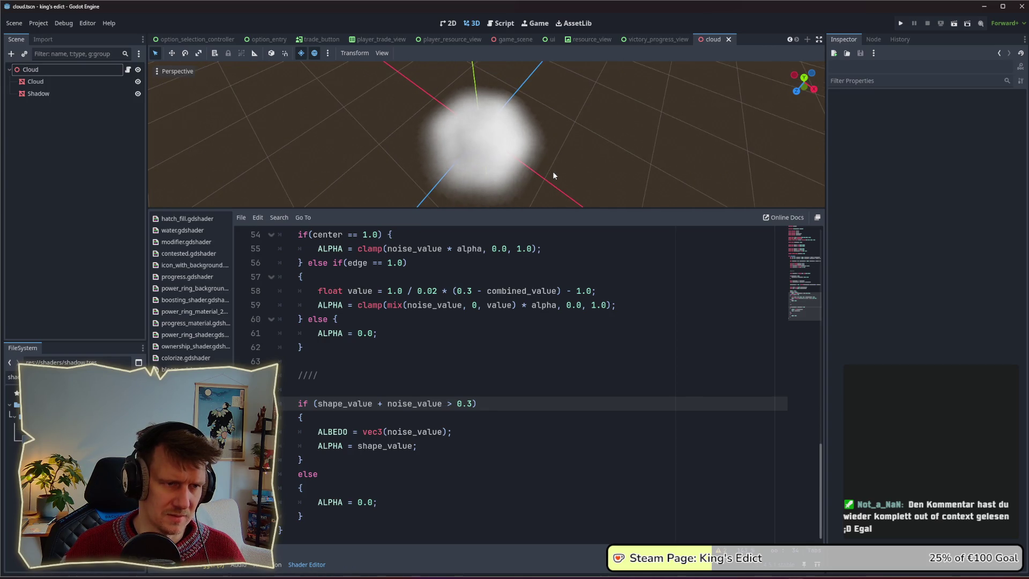
scroll(421, 161, up, 4)
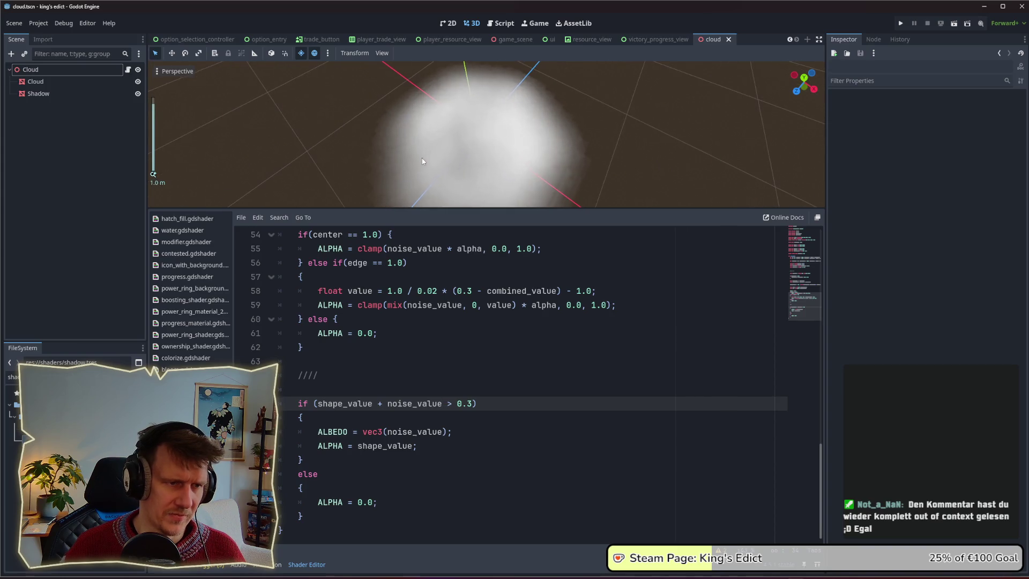
scroll(419, 167, up, 5)
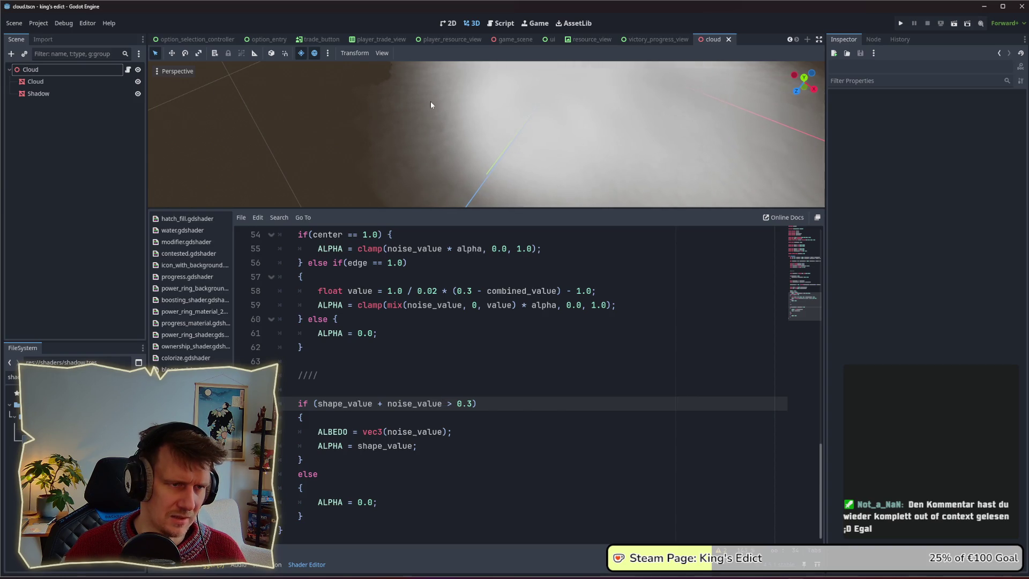
mouse_move(436, 114)
mouse_down()
mouse_move(419, 137)
mouse_move(420, 191)
mouse_move(443, 163)
mouse_move(434, 108)
mouse_move(429, 131)
mouse_move(484, 142)
mouse_move(461, 158)
mouse_move(455, 130)
mouse_move(477, 137)
mouse_move(447, 154)
mouse_up()
drag(490, 89, 524, 104)
scroll(525, 104, up, 4)
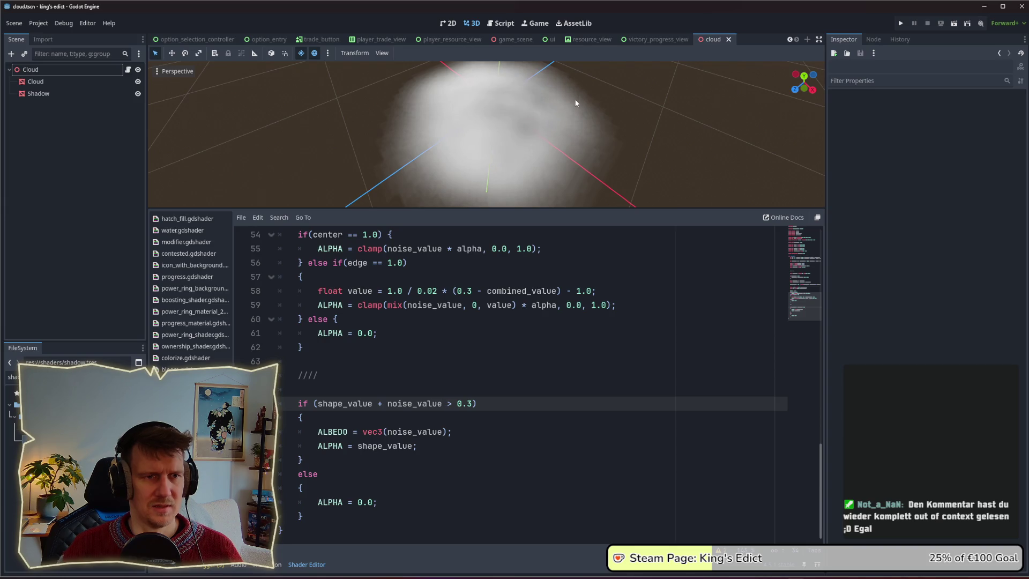
scroll(596, 105, up, 5)
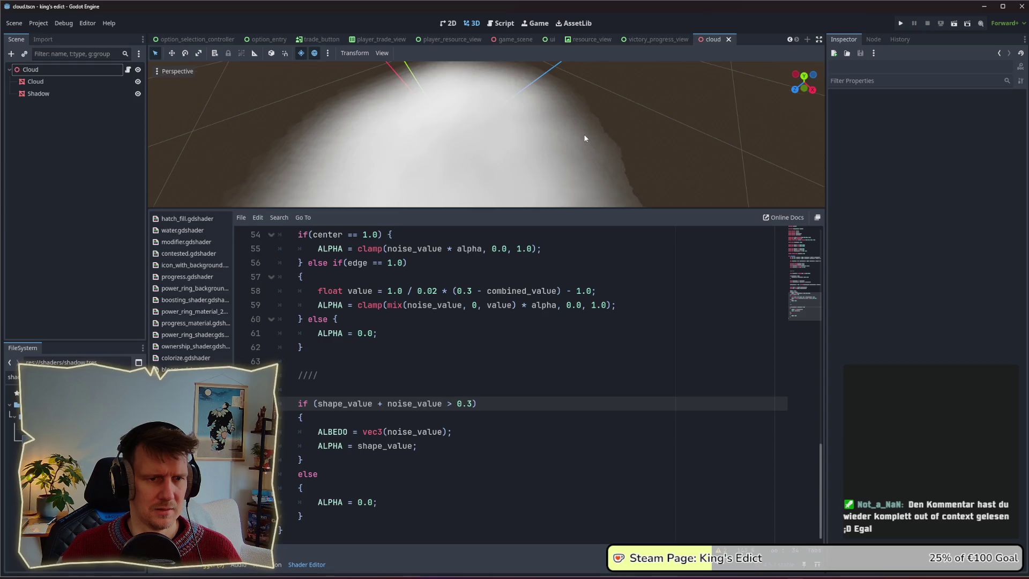
scroll(585, 138, down, 4)
scroll(544, 101, down, 2)
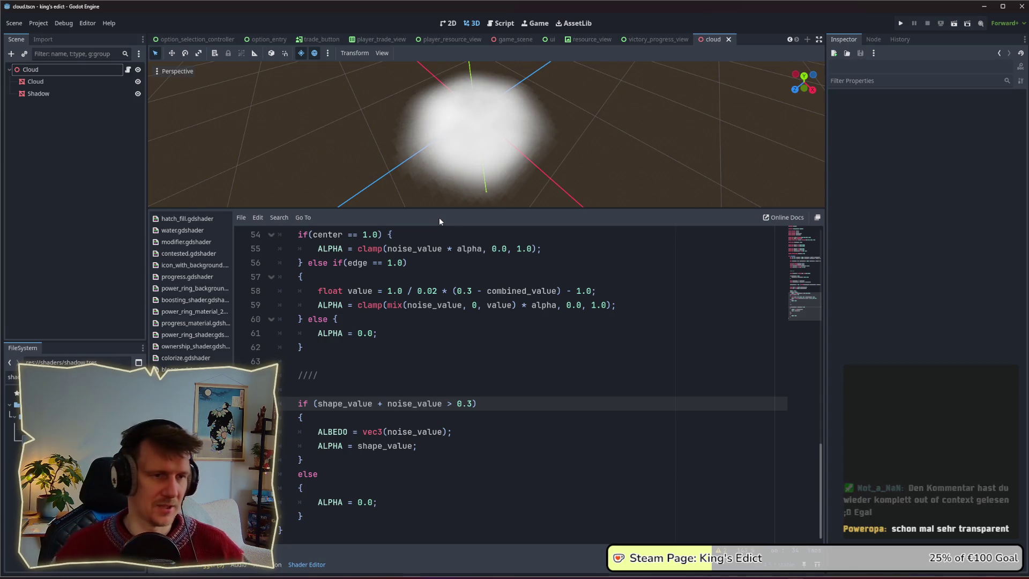
scroll(440, 141, down, 2)
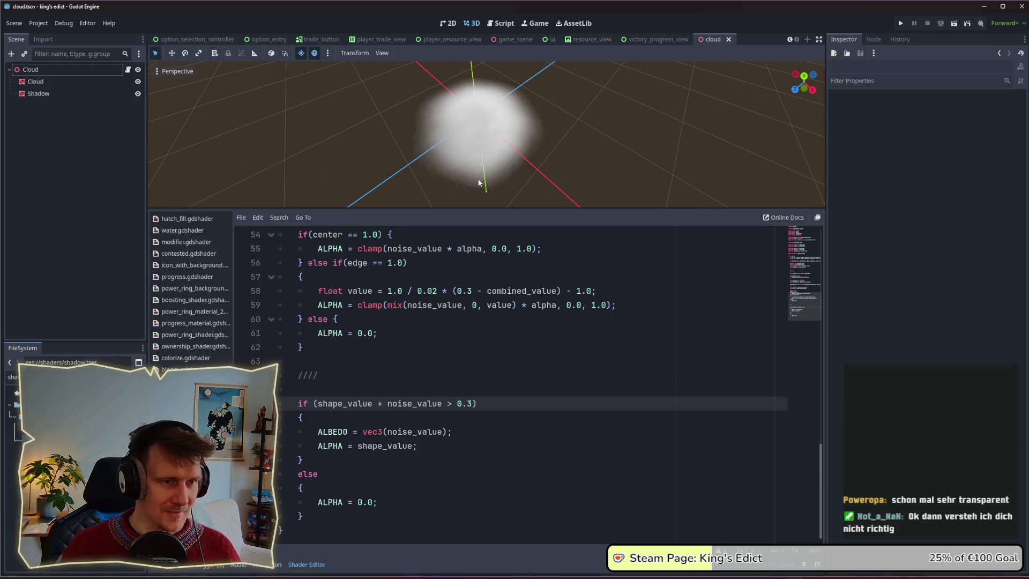
Zoom the cloud viewport in and out, then bring the OptionSelectionFlow Excalidraw window forward from the taskbar
click(428, 432)
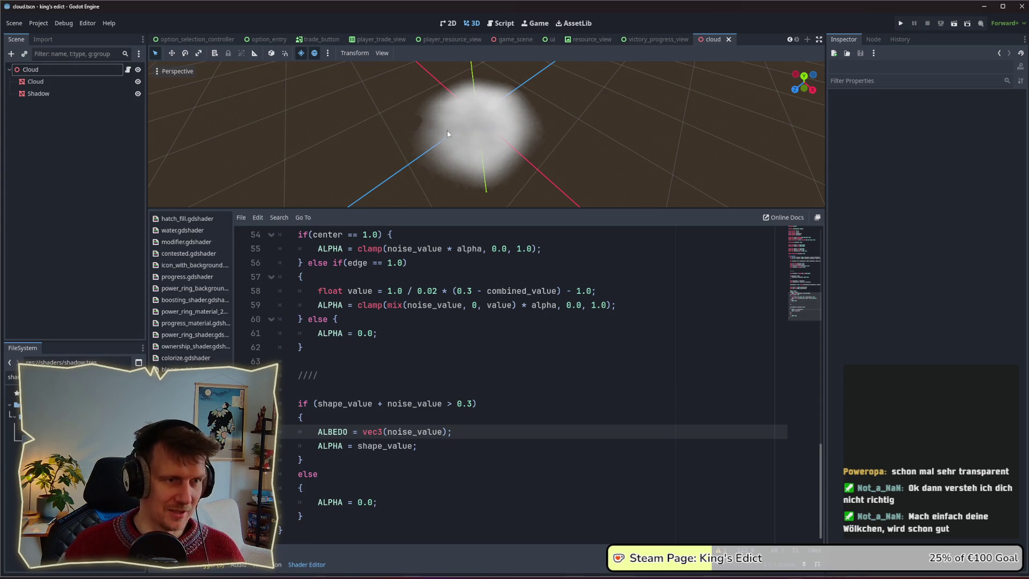
scroll(439, 131, up, 4)
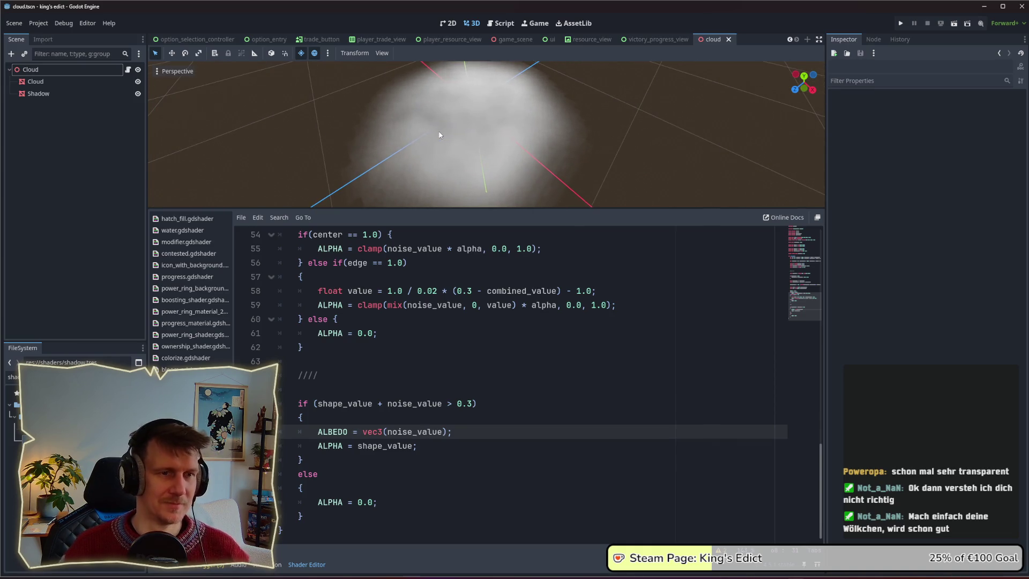
scroll(439, 134, down, 1)
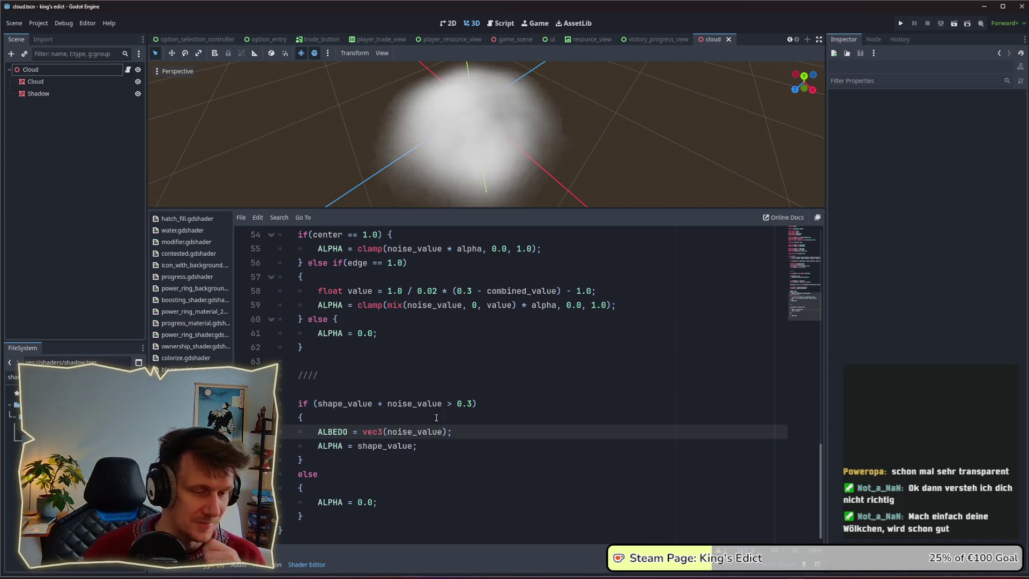
mouse_move(705, 567)
click(725, 538)
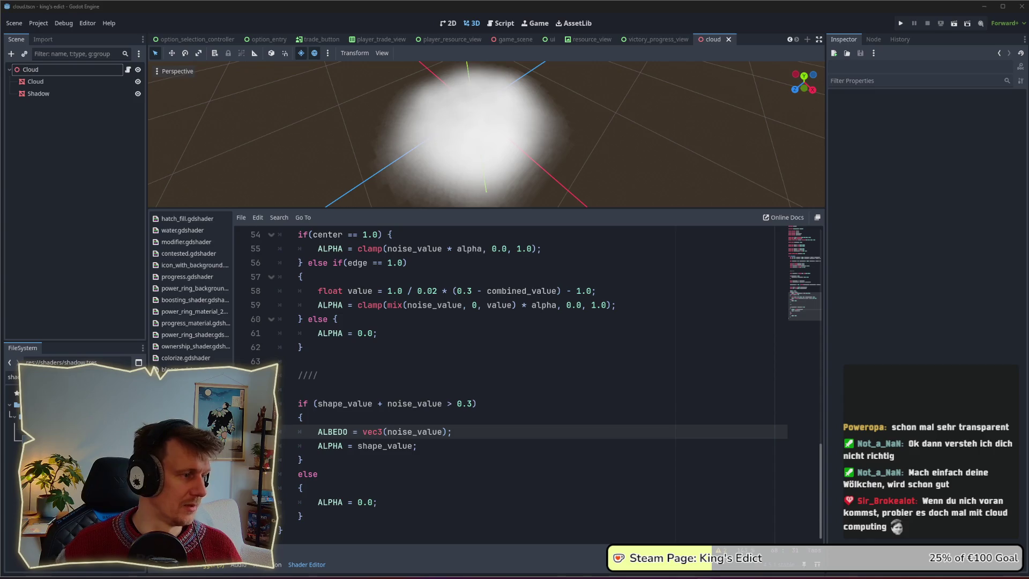
click(80, 37)
Move and widen the OptionSelectionFlow window over Godot, returning to it with Alt+Tab
mouse_move(11, 22)
mouse_down()
mouse_move(507, 24)
mouse_move(461, 25)
mouse_up()
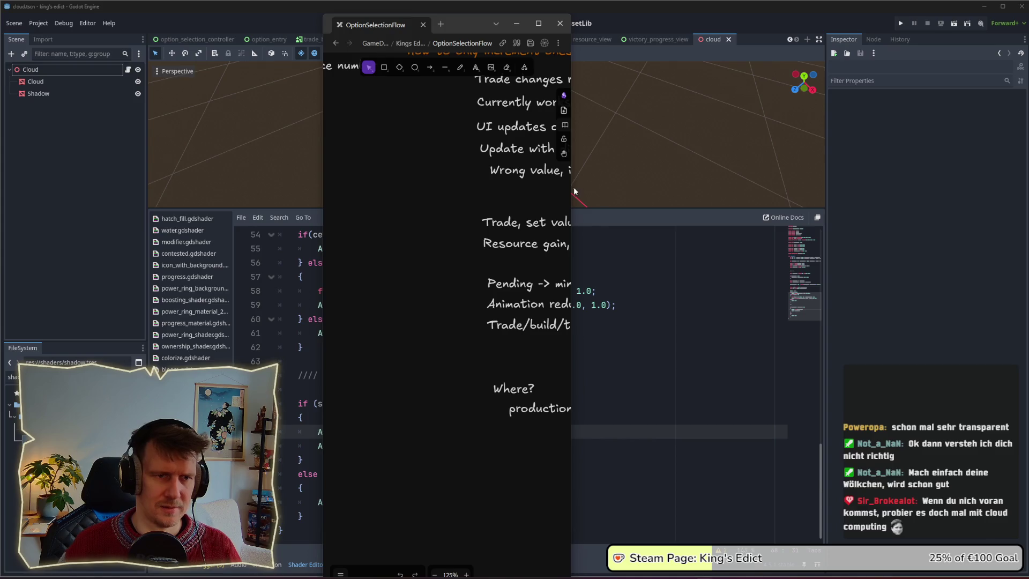
drag(575, 192, 882, 191)
click(584, 6)
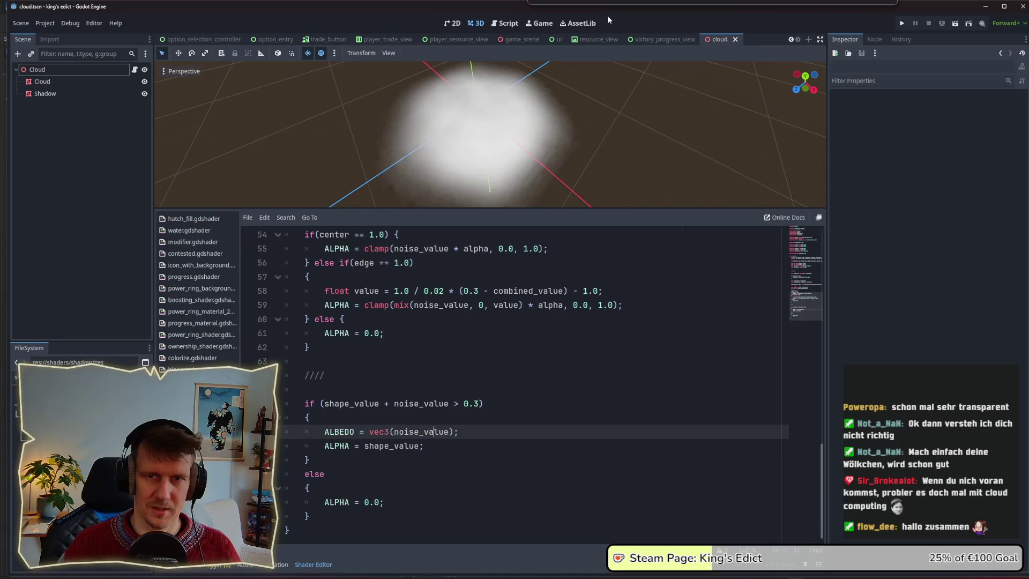
key(alt+Tab)
scroll(516, 289, down, 10)
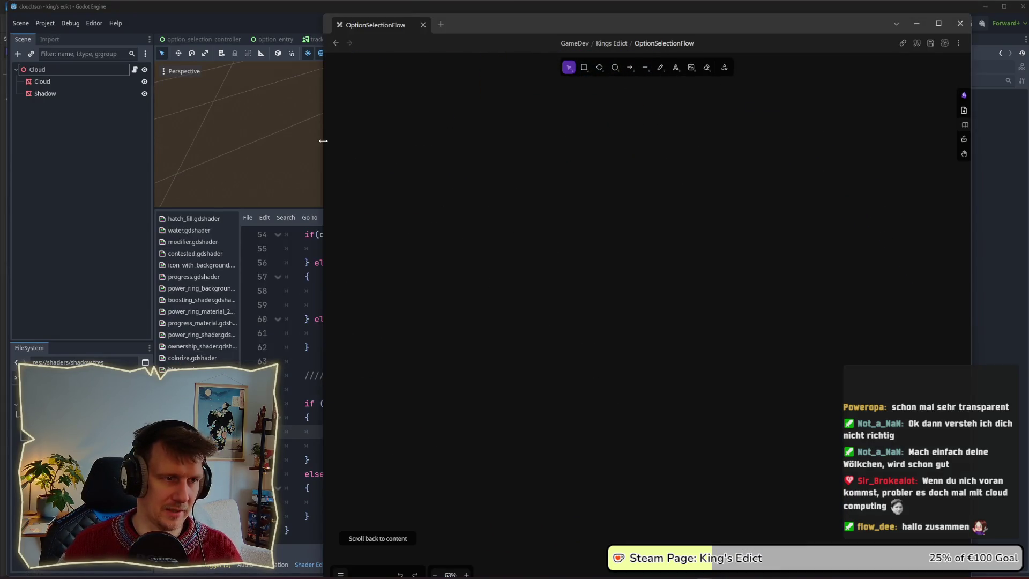
drag(323, 137, 130, 138)
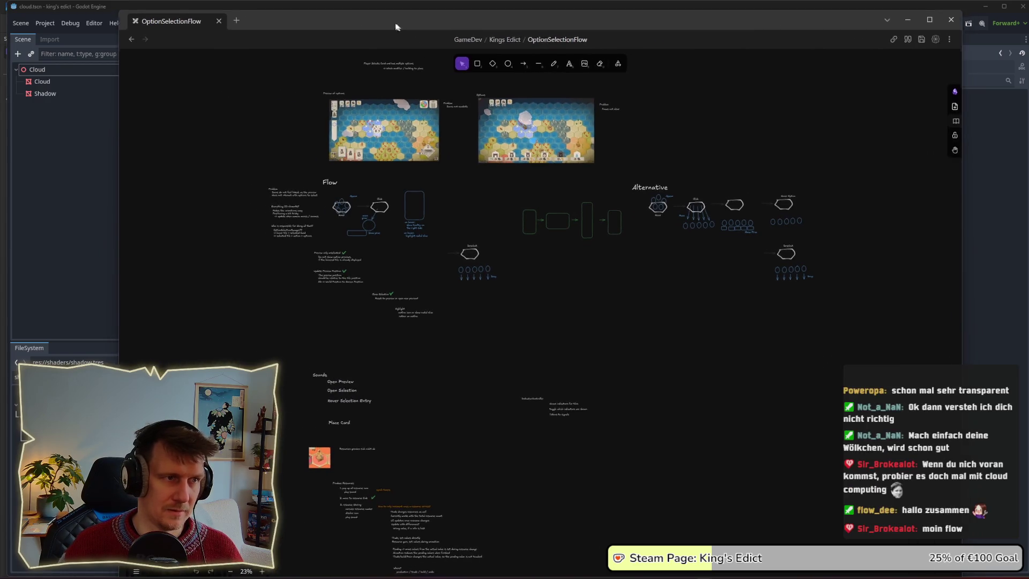
drag(412, 15, 378, 12)
Pan and zoom the board canvas to a blank area ready for sketching
scroll(767, 357, down, 5)
scroll(766, 357, right, 5)
scroll(667, 335, up, 5)
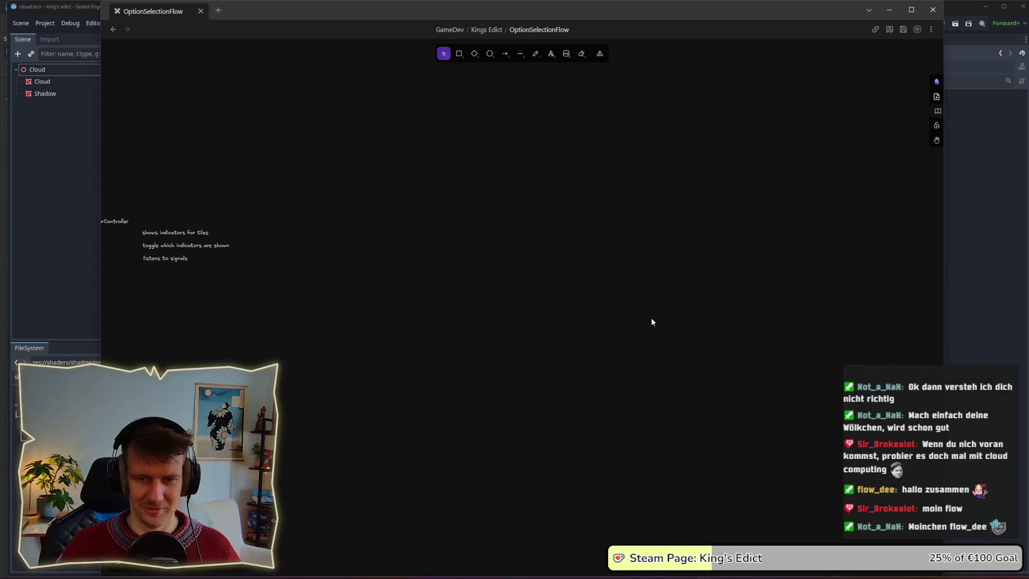
scroll(650, 350, down, 8)
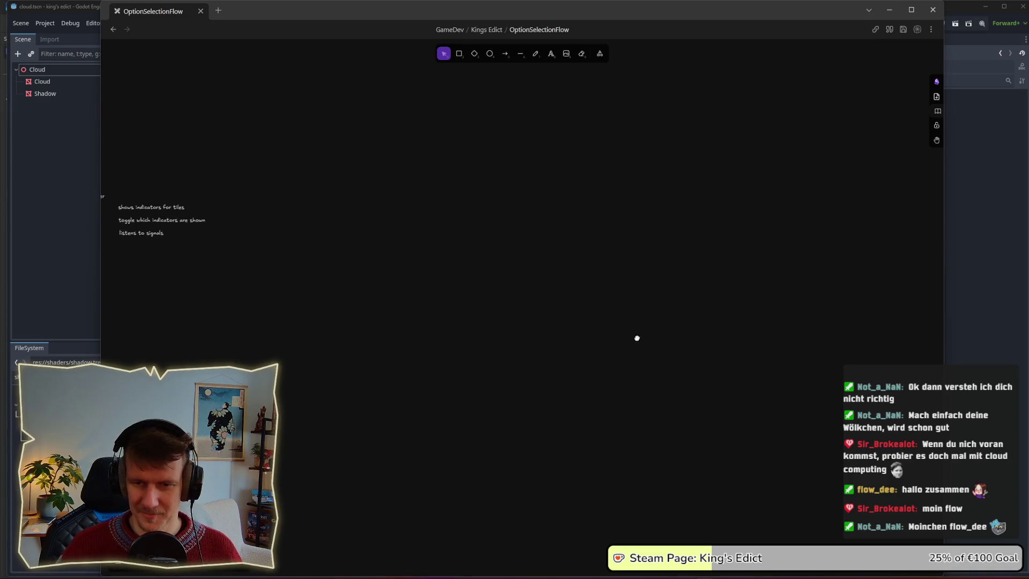
scroll(523, 293, up, 3)
scroll(402, 191, up, 4)
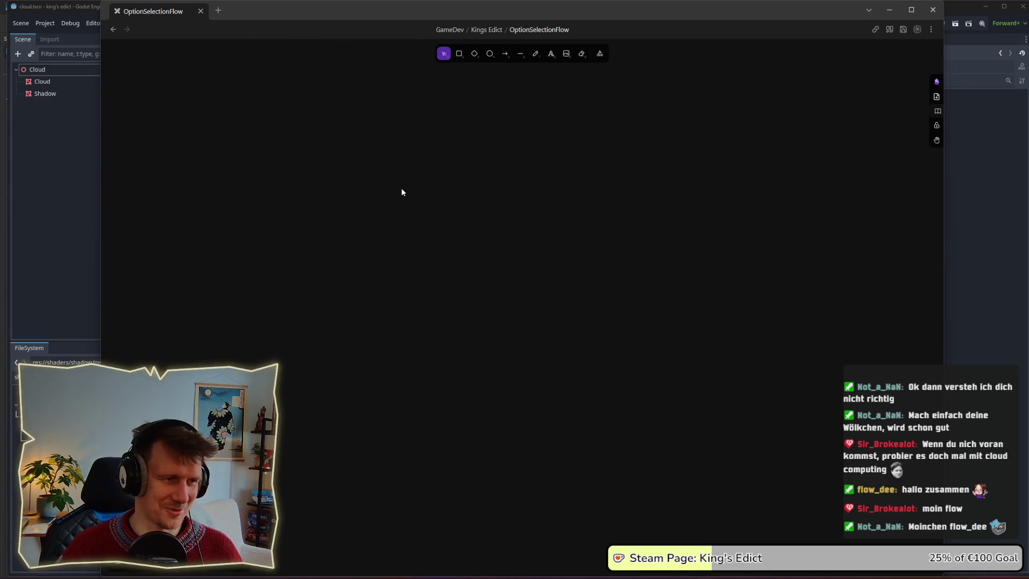
scroll(439, 265, up, 5)
scroll(439, 265, up, 1)
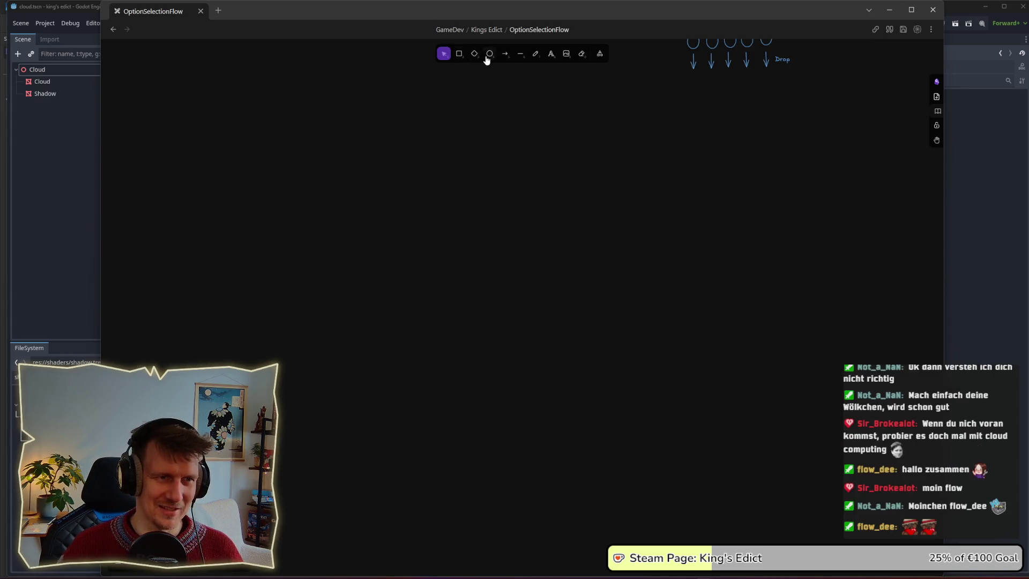
click(536, 55)
Sketch a freehand hexagon and label it 'Mask'
mouse_move(546, 236)
mouse_down()
mouse_move(492, 322)
mouse_move(578, 395)
mouse_move(713, 360)
mouse_move(711, 275)
mouse_move(677, 236)
mouse_move(547, 233)
mouse_up()
scroll(540, 293, right, 5)
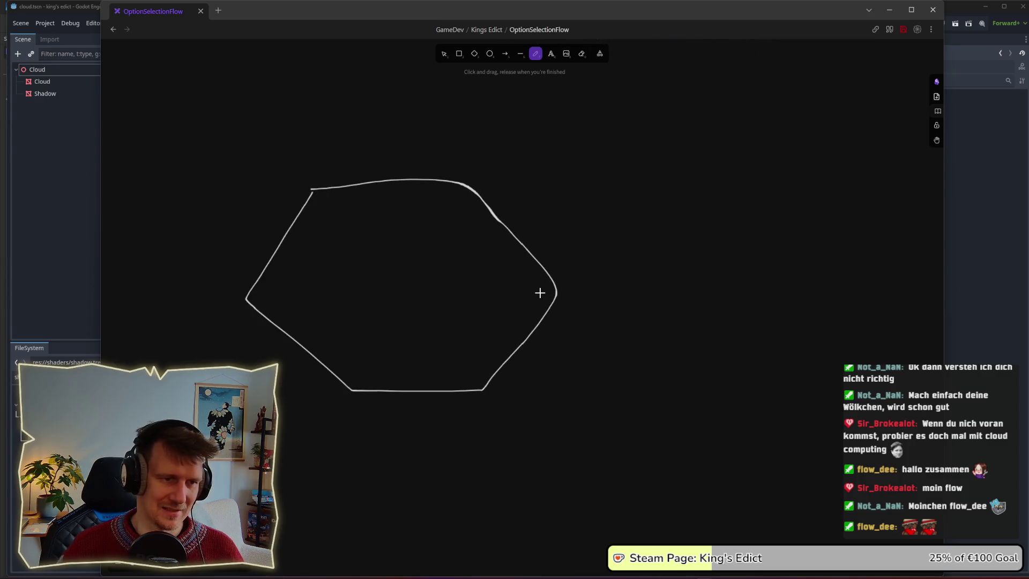
text(v)
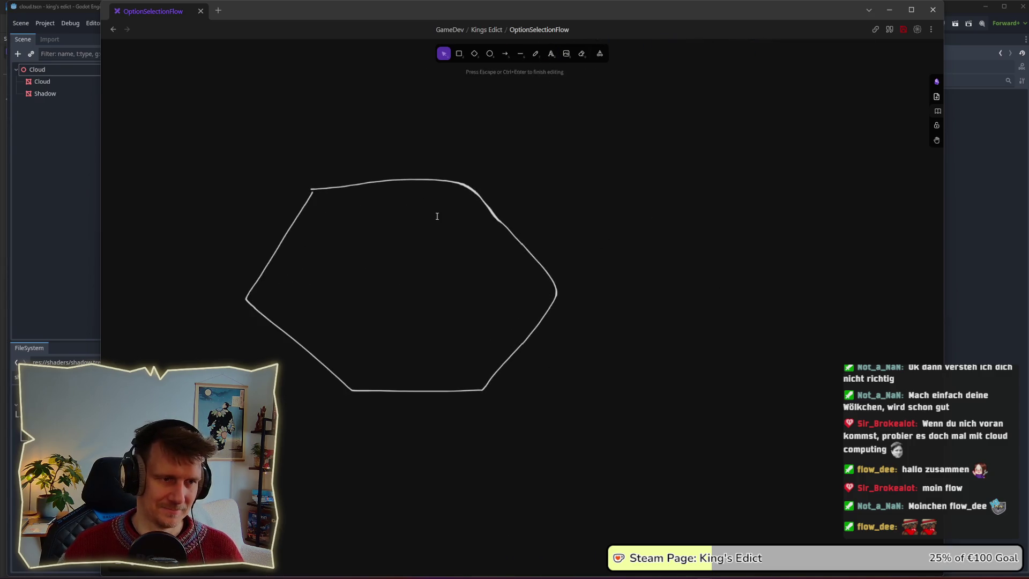
text(Mask)
click(478, 236)
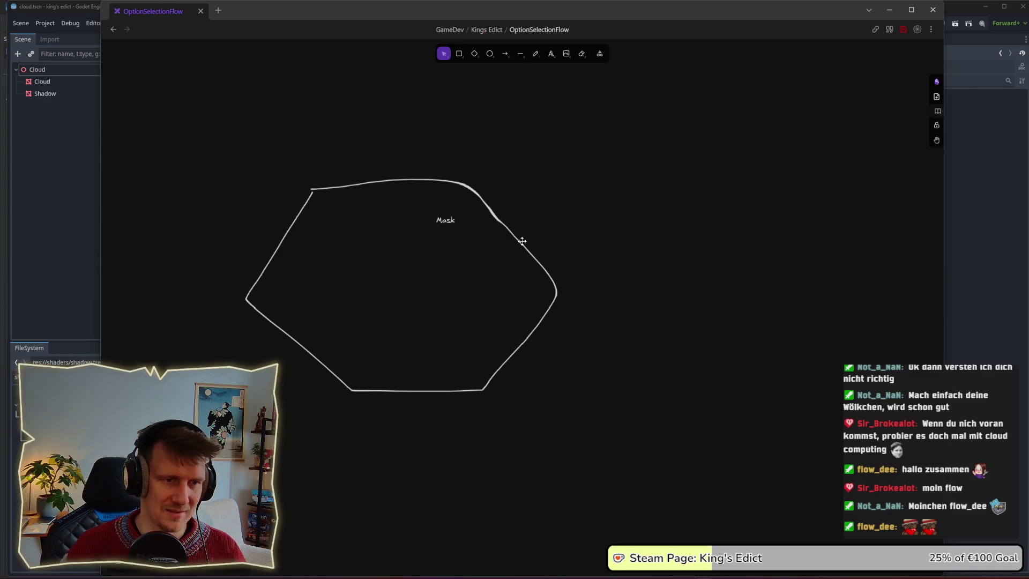
Draw a wavy cloud outline to the right of the hexagon, undoing and redoing the first attempt
scroll(793, 289, right, 3)
click(535, 54)
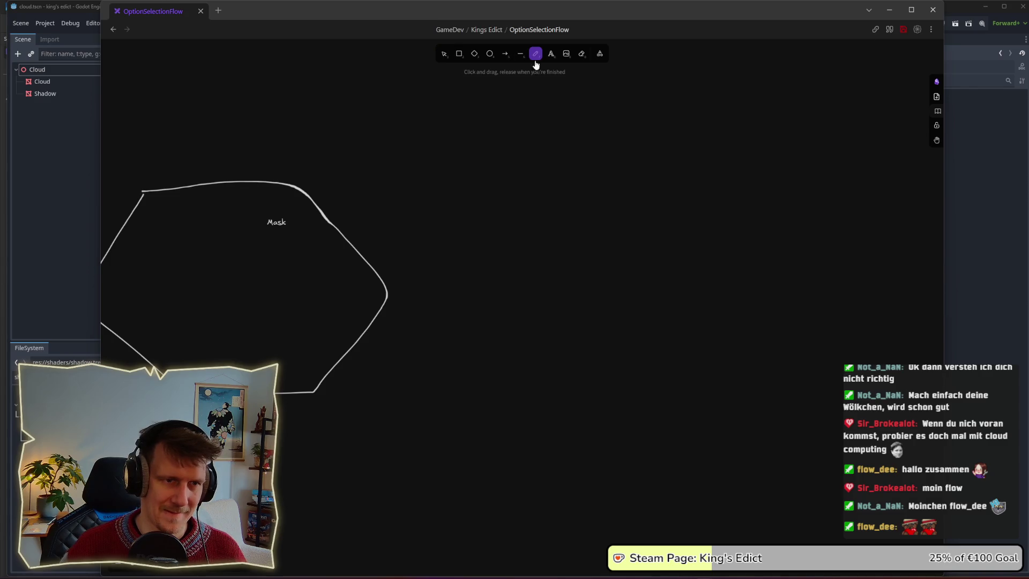
mouse_move(652, 155)
mouse_down()
mouse_move(533, 317)
mouse_move(639, 437)
mouse_move(802, 451)
mouse_move(891, 348)
mouse_up()
mouse_move(881, 240)
mouse_down()
mouse_move(806, 166)
mouse_move(635, 154)
mouse_move(537, 210)
mouse_move(516, 324)
mouse_move(565, 419)
mouse_move(722, 444)
mouse_move(840, 376)
mouse_move(898, 306)
mouse_move(870, 179)
mouse_move(708, 152)
mouse_move(652, 155)
mouse_move(620, 232)
mouse_move(641, 391)
mouse_move(787, 418)
mouse_move(857, 355)
mouse_move(872, 271)
mouse_move(826, 200)
mouse_move(677, 175)
mouse_up()
key(ctrl+z)
key(ctrl+z)
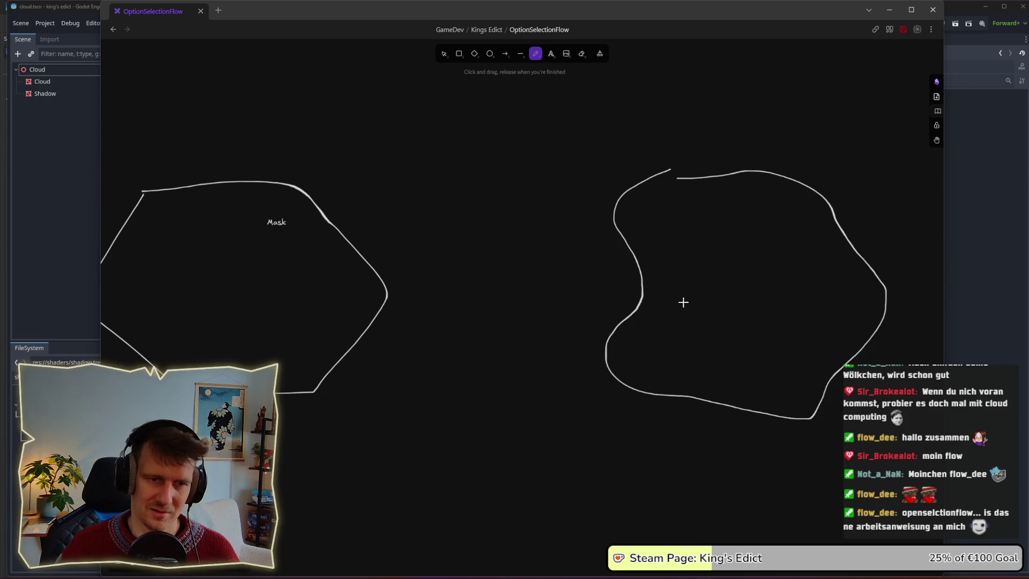
mouse_move(700, 315)
mouse_down()
mouse_move(681, 313)
mouse_move(726, 319)
mouse_up()
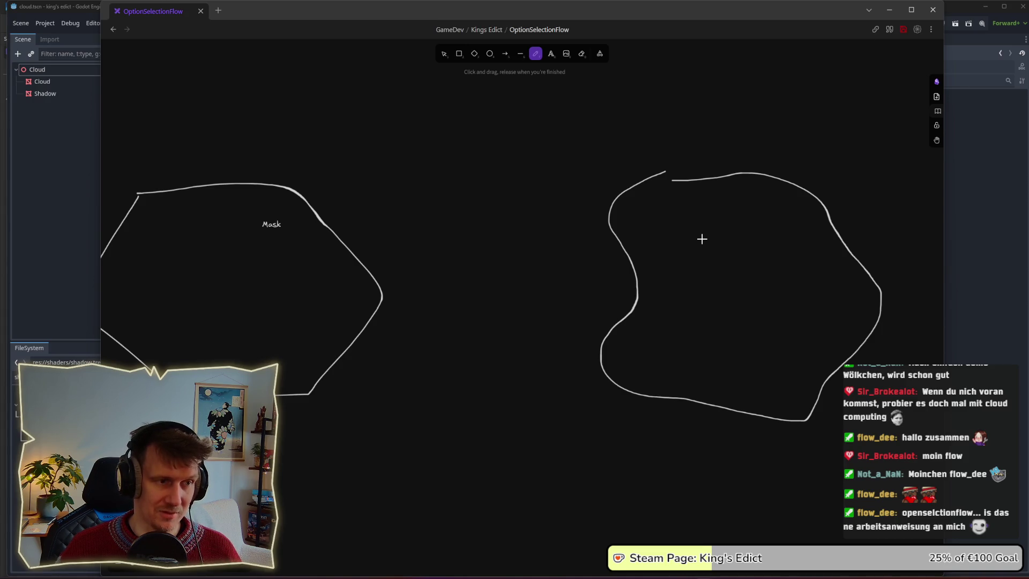
drag(708, 250, 698, 251)
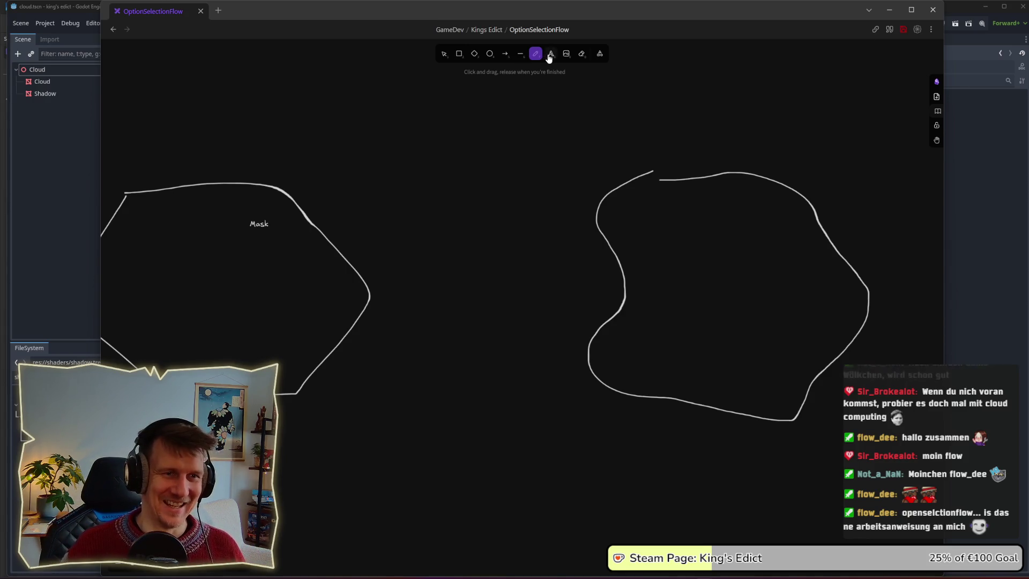
click(444, 54)
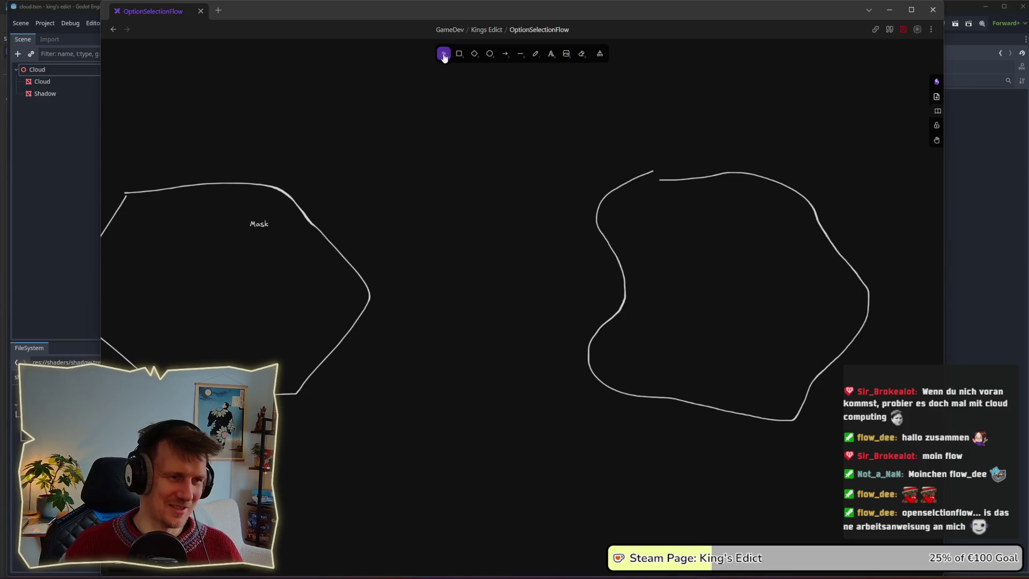
Enlarge the Mask label text and nudge it slightly up and left
click(272, 228)
key(ctrl+shift+period)
key(ctrl+shift+period)
key(ctrl+shift+period)
drag(287, 236, 283, 233)
click(454, 186)
Add a text note 'Gewichtung von der Maske' below the sketches
click(552, 53)
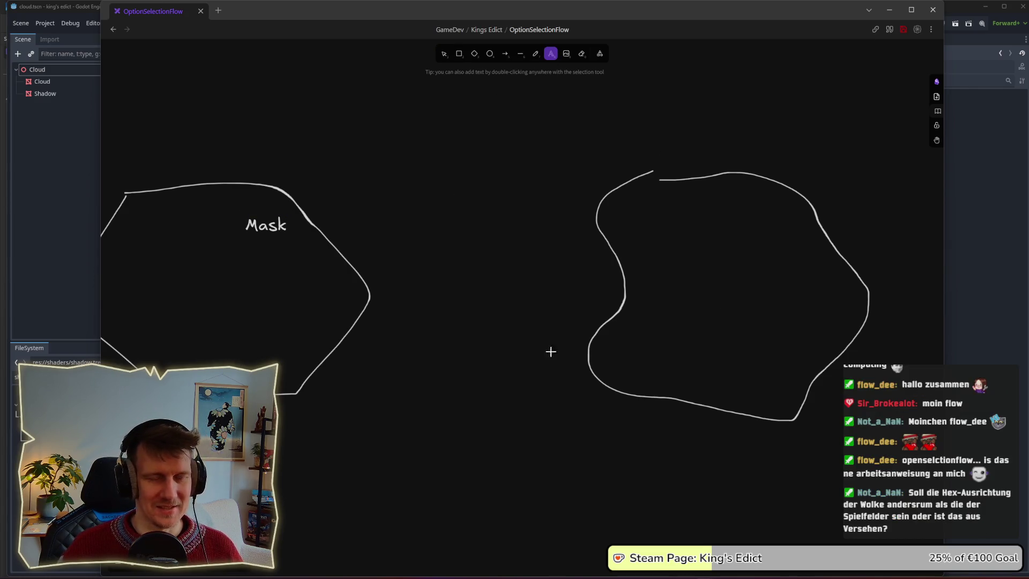
click(450, 434)
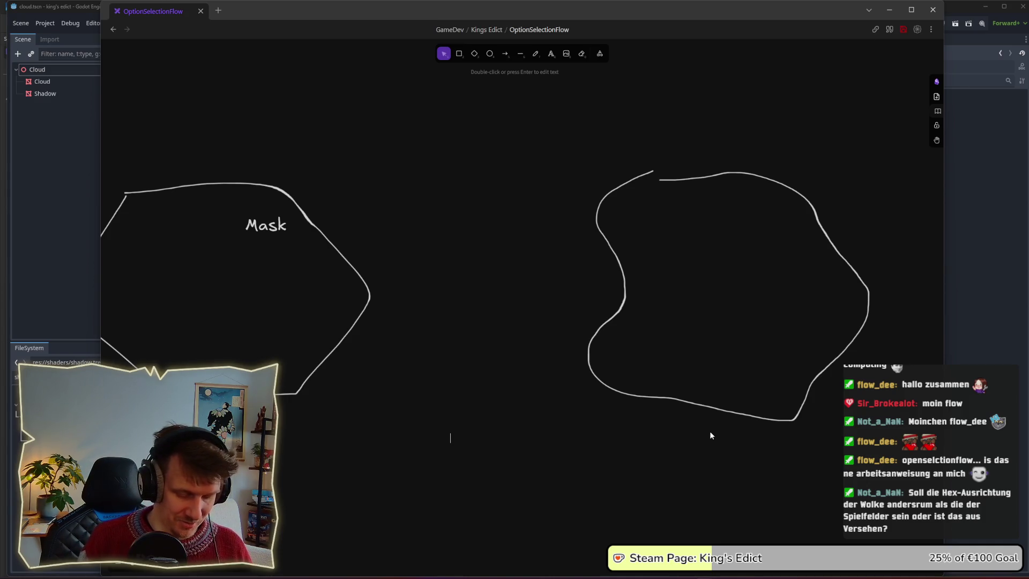
text(Gwewi)
key(BackSpace)
key(BackSpace)
key(BackSpace)
text(ewichtung von der Maske)
click(568, 445)
Duplicate the note just above itself and edit the copy to 'Center Gewichtung von der Maske Hoch'
click(531, 438)
mouse_move(531, 438)
mouse_down()
mouse_move(531, 411)
mouse_move(532, 437)
mouse_up()
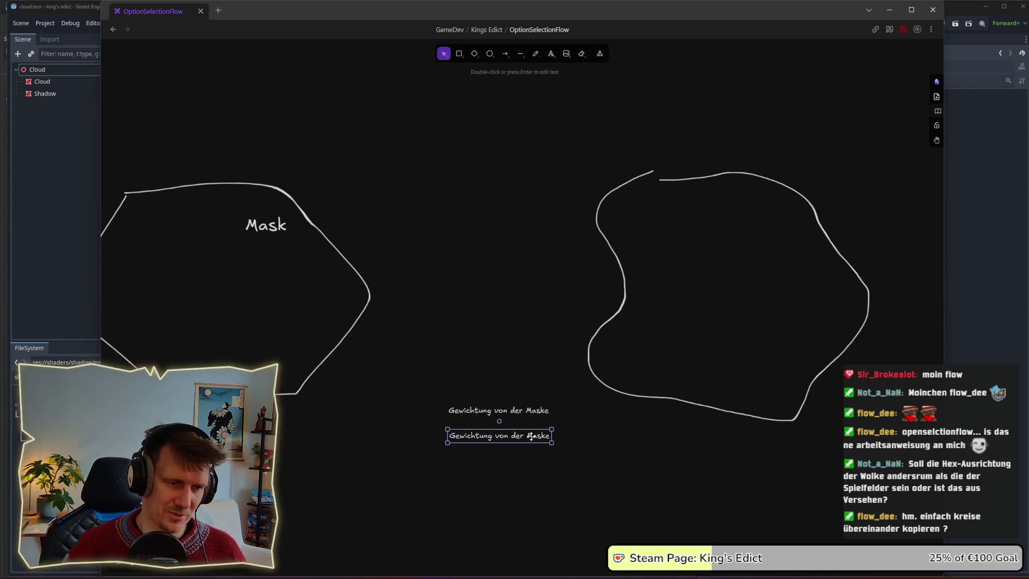
double_click(531, 436)
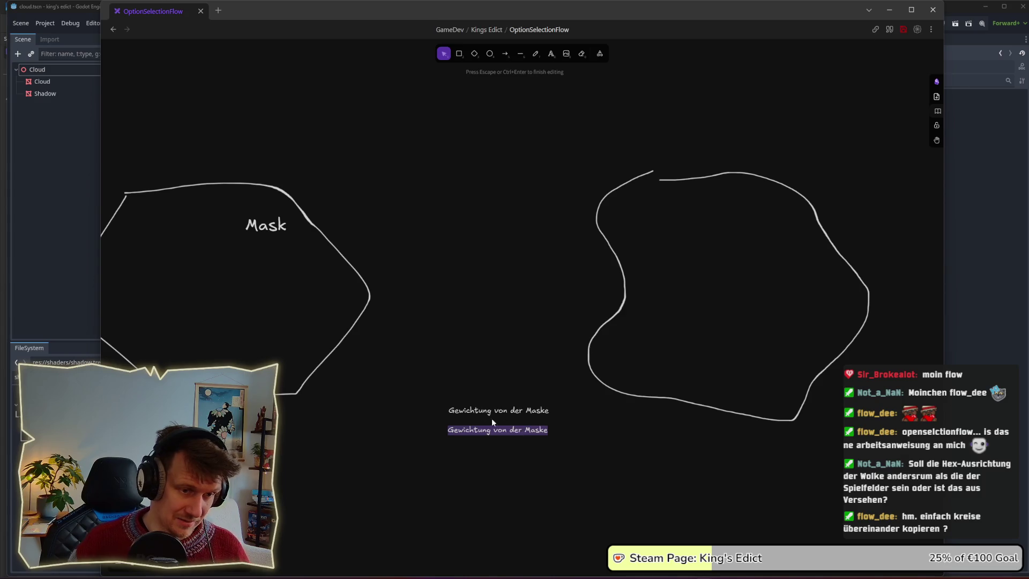
double_click(477, 410)
key(Home)
text(Cent)
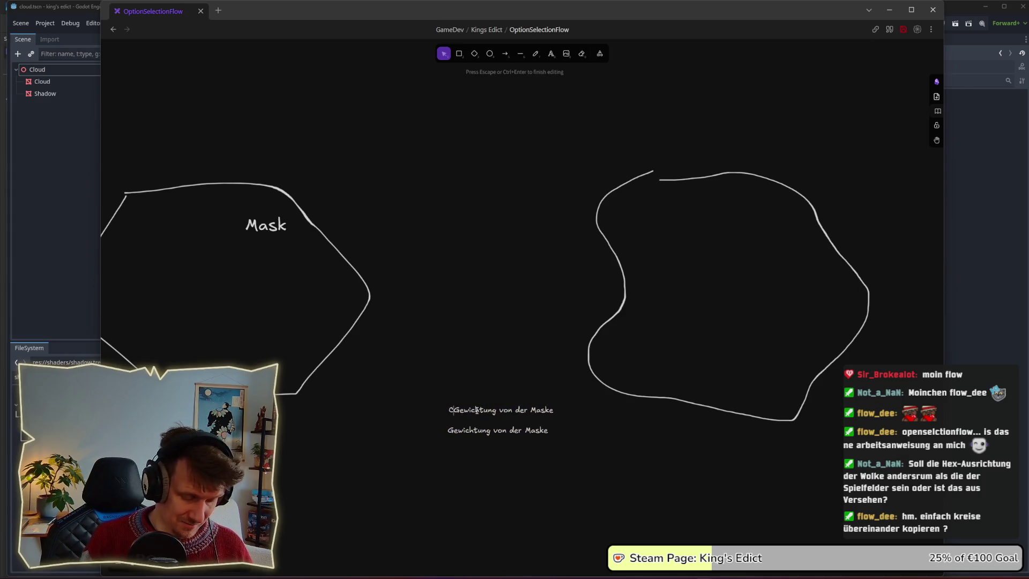
text(er)
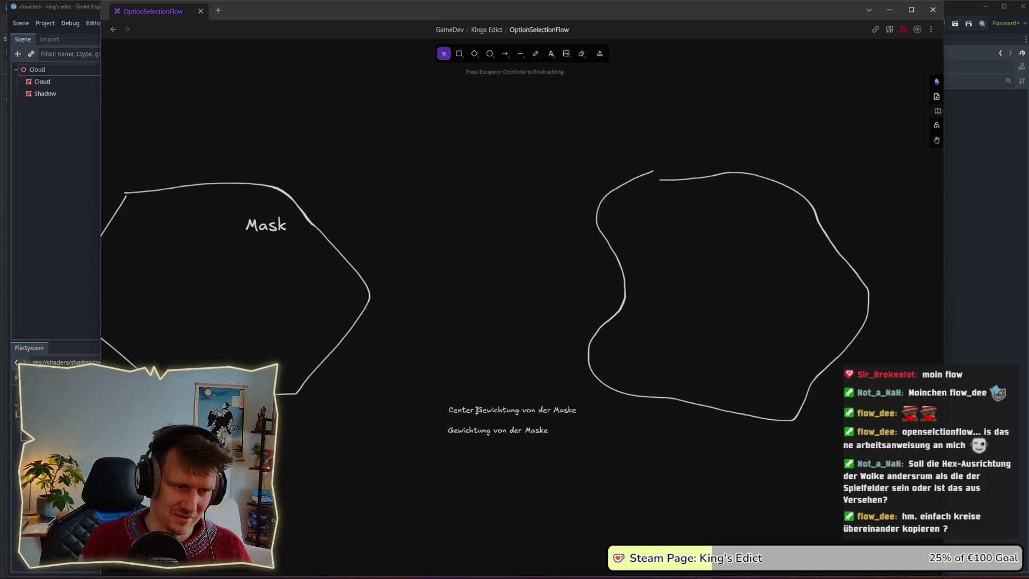
key(End)
text(Hoch)
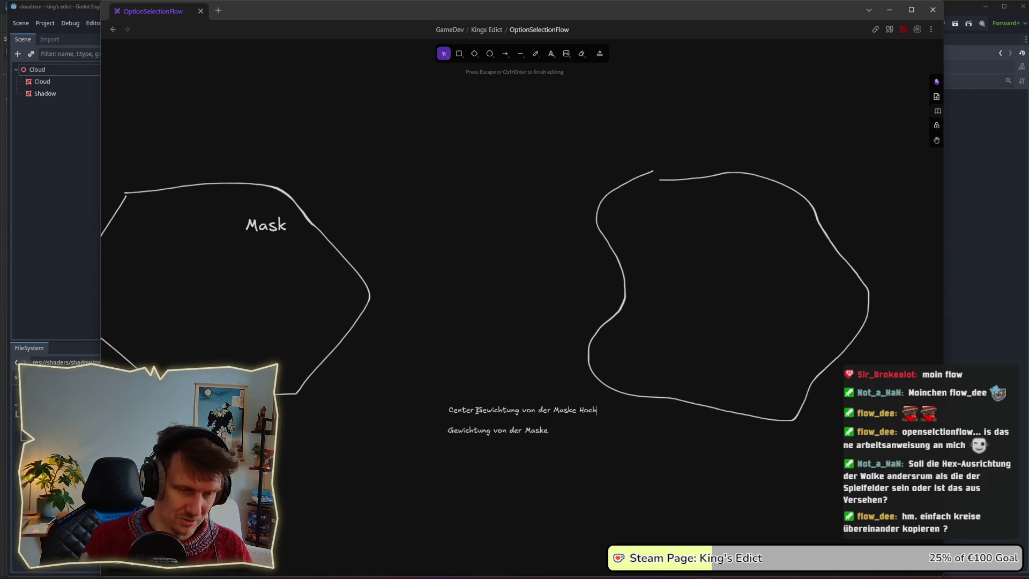
Rewrite the lower note as 'Gewichtung von Noise hoch' and finish editing
double_click(470, 430)
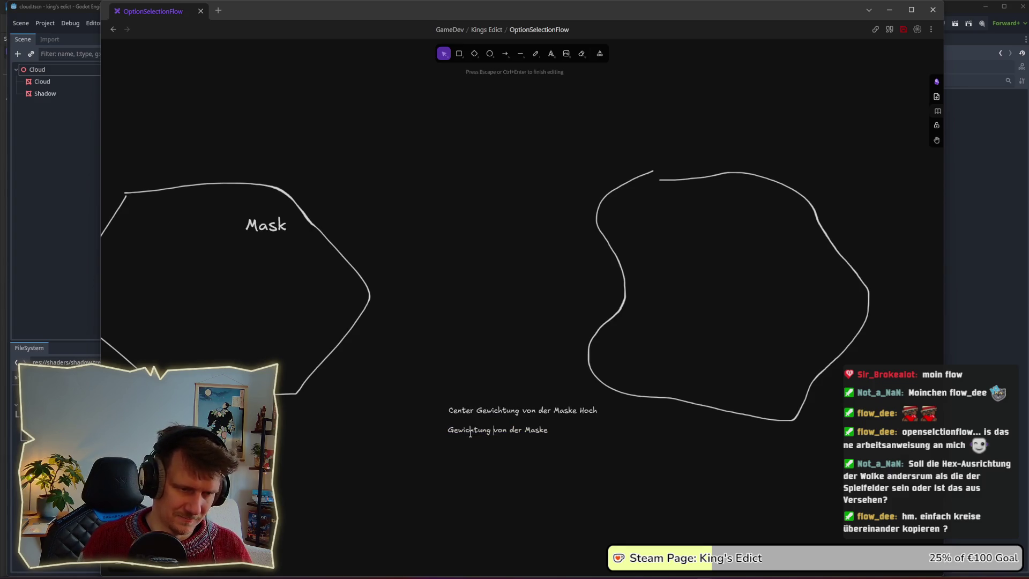
key(ctrl+Left)
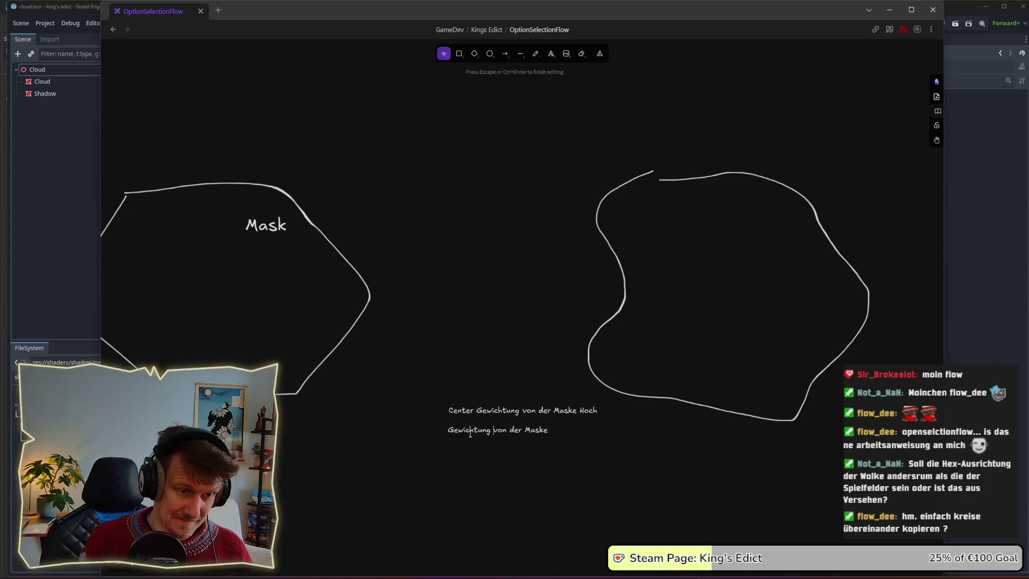
key(ctrl+BackSpace)
key(ctrl+BackSpace)
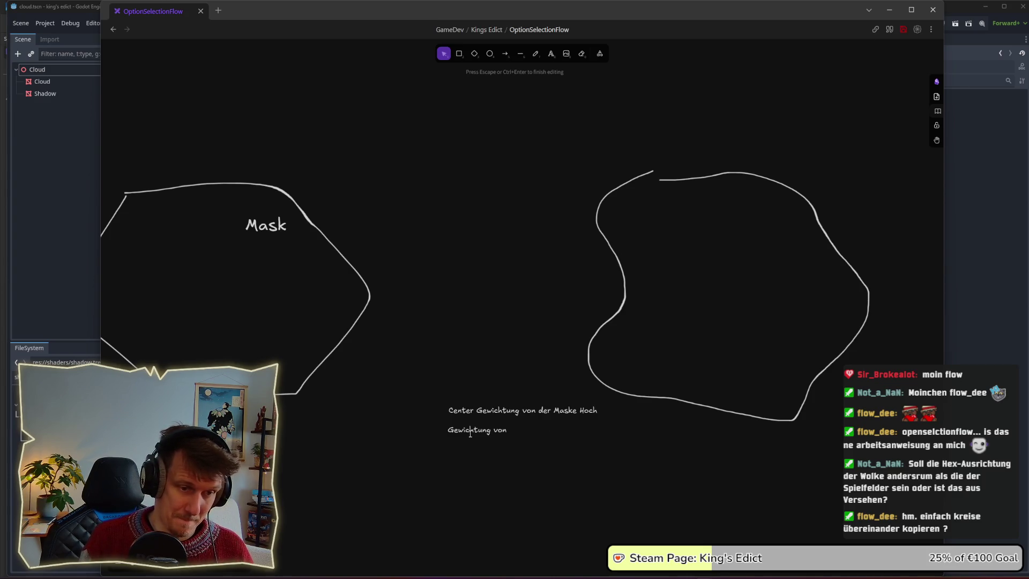
text(NOise)
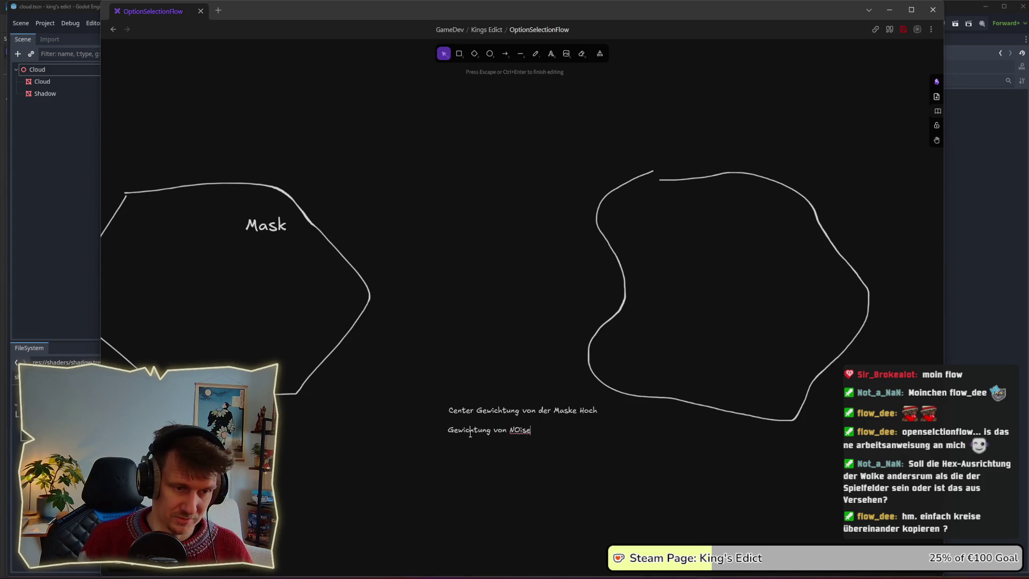
key(BackSpace)
text(oise)
key(BackSpace)
key(BackSpace)
key(BackSpace)
text(ise hoc)
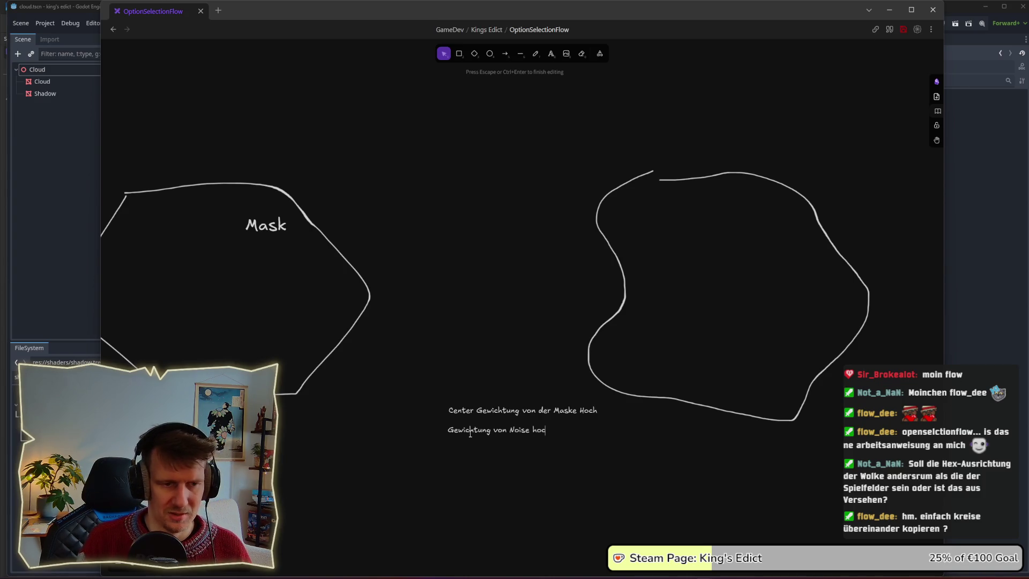
text(h)
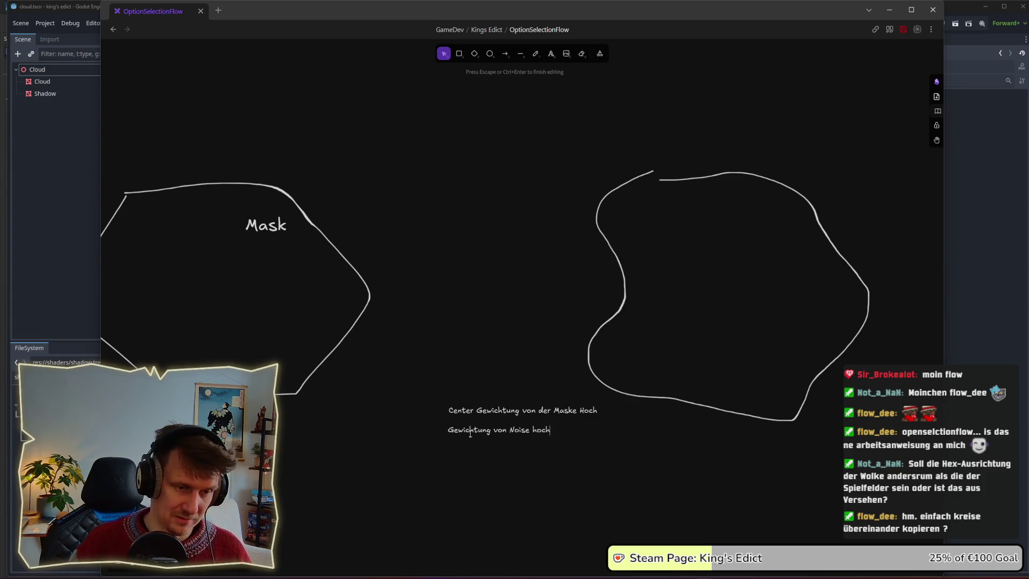
key(Escape)
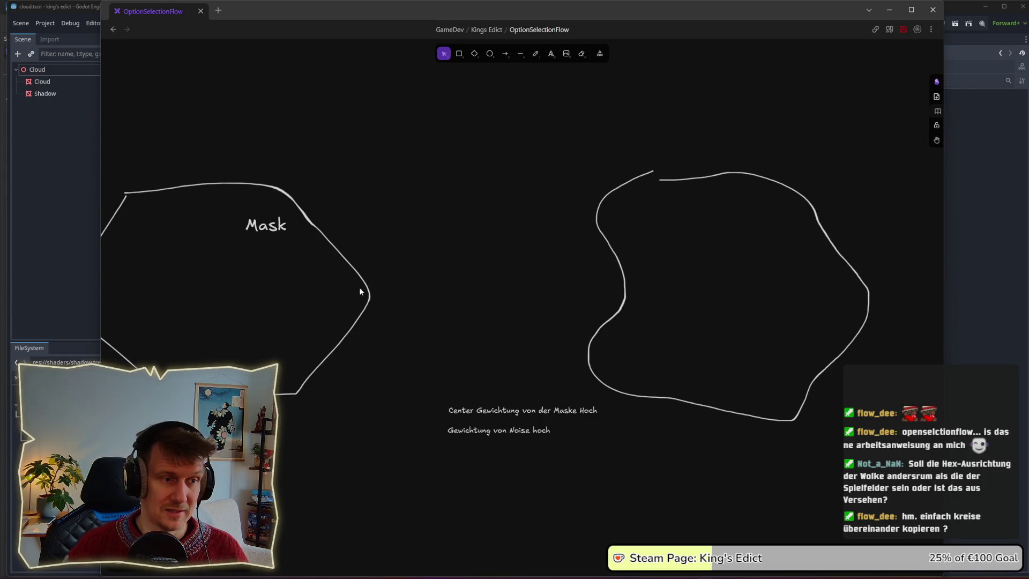
Place an enlarged copy of the Mask hexagon around the cloud and shift the mask-weighting note left
mouse_move(367, 299)
mouse_down()
mouse_move(817, 271)
mouse_move(768, 233)
mouse_up()
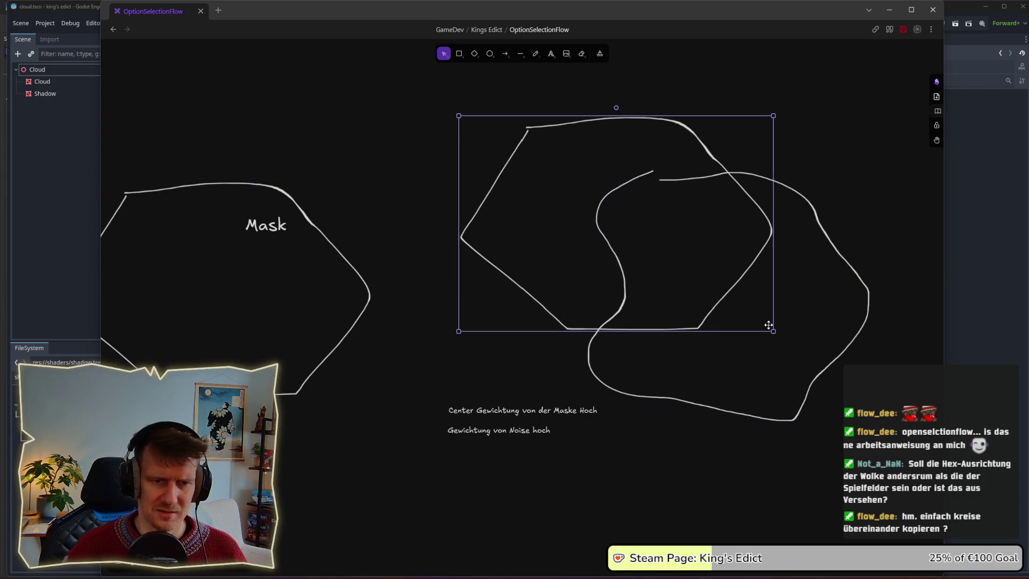
mouse_move(775, 334)
mouse_down()
mouse_move(938, 448)
mouse_move(963, 481)
mouse_up()
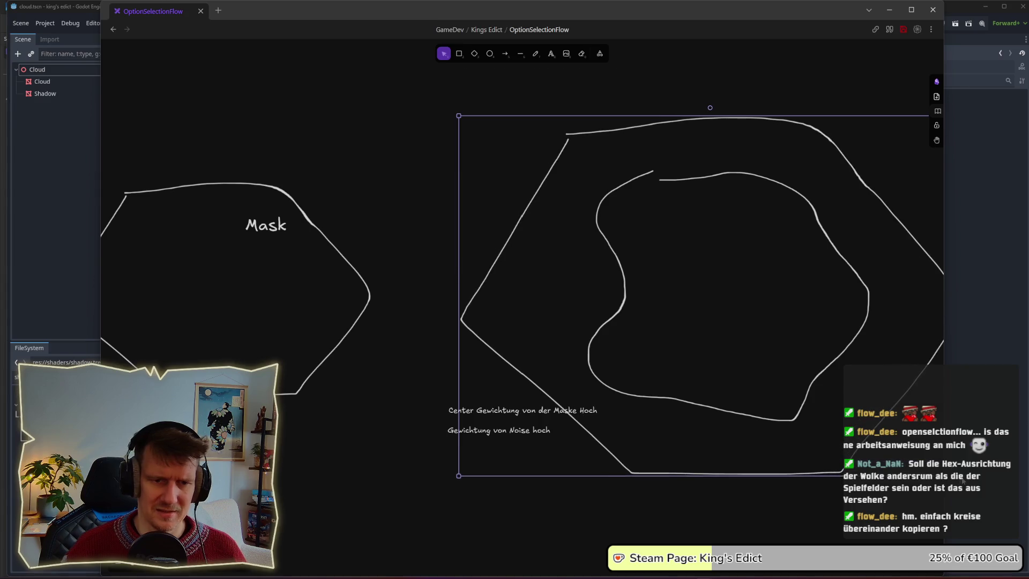
click(525, 491)
mouse_move(485, 417)
mouse_down()
mouse_move(422, 417)
mouse_move(456, 433)
mouse_up()
Dim the large hexagon copy's outline to grey
click(552, 405)
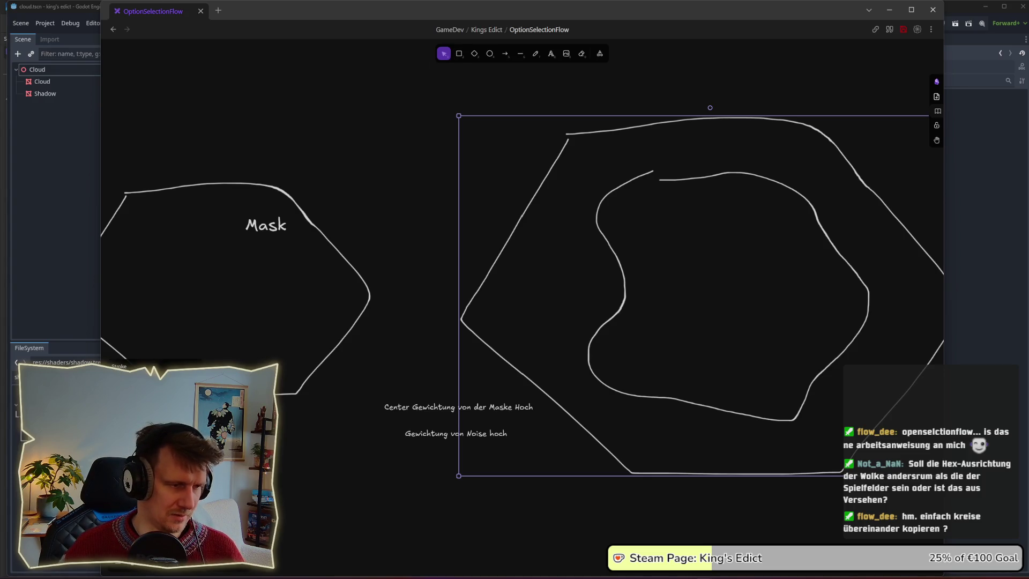
click(263, 381)
drag(270, 456, 251, 456)
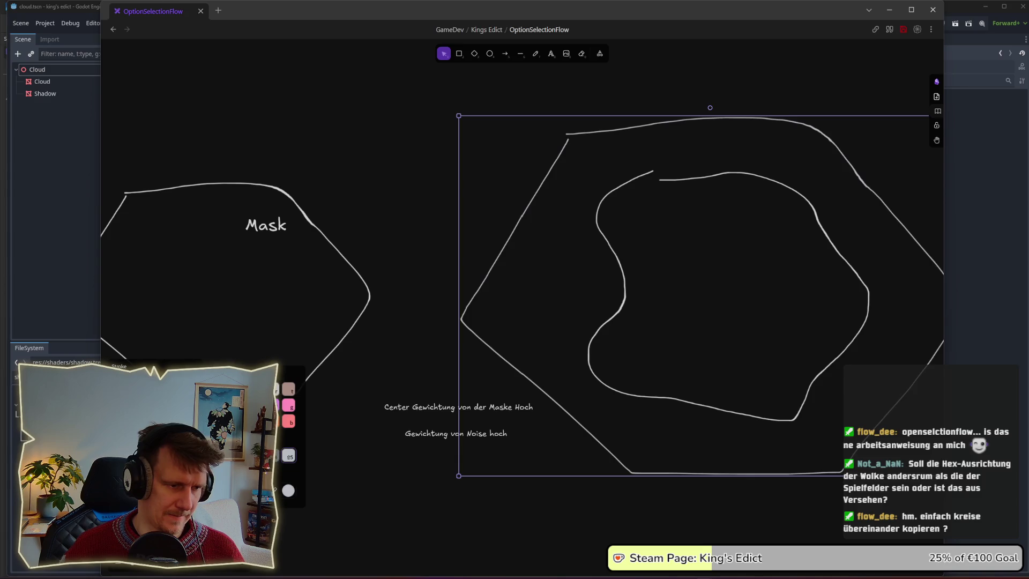
click(404, 249)
Recentre the whiteboard drawings and switch back to the Godot shader code
scroll(535, 273, down, 2)
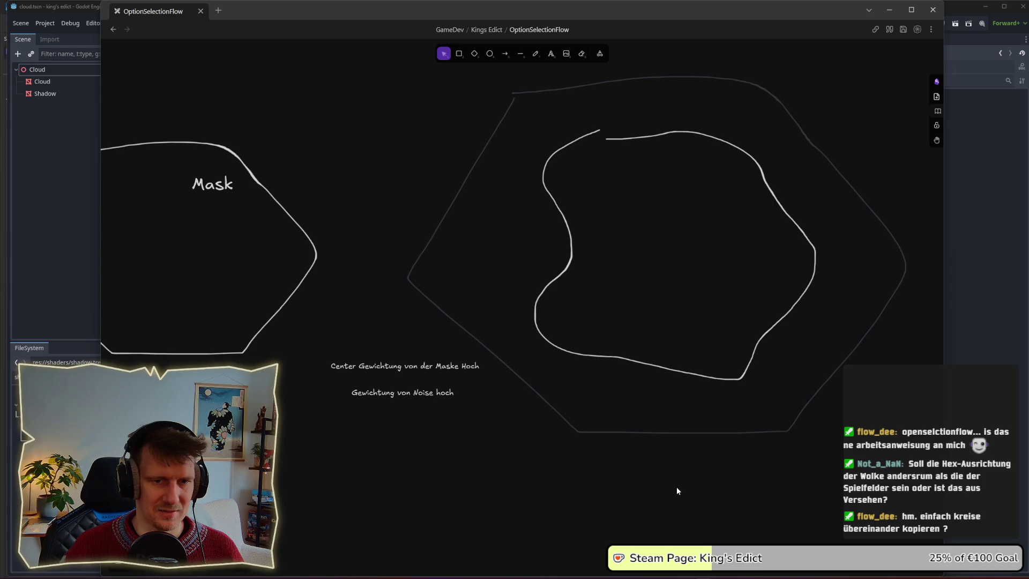
drag(572, 332, 632, 373)
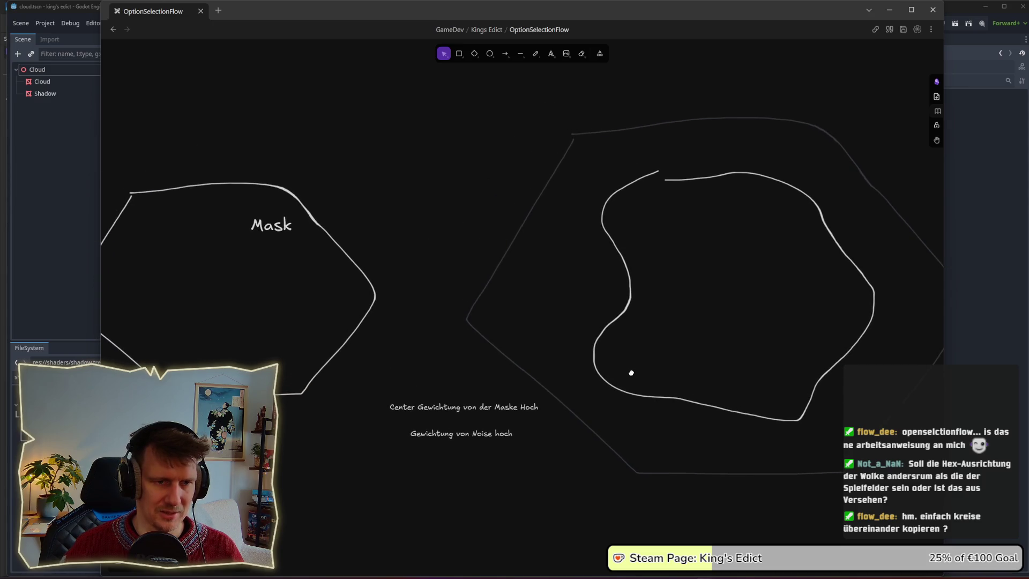
key(alt+Tab)
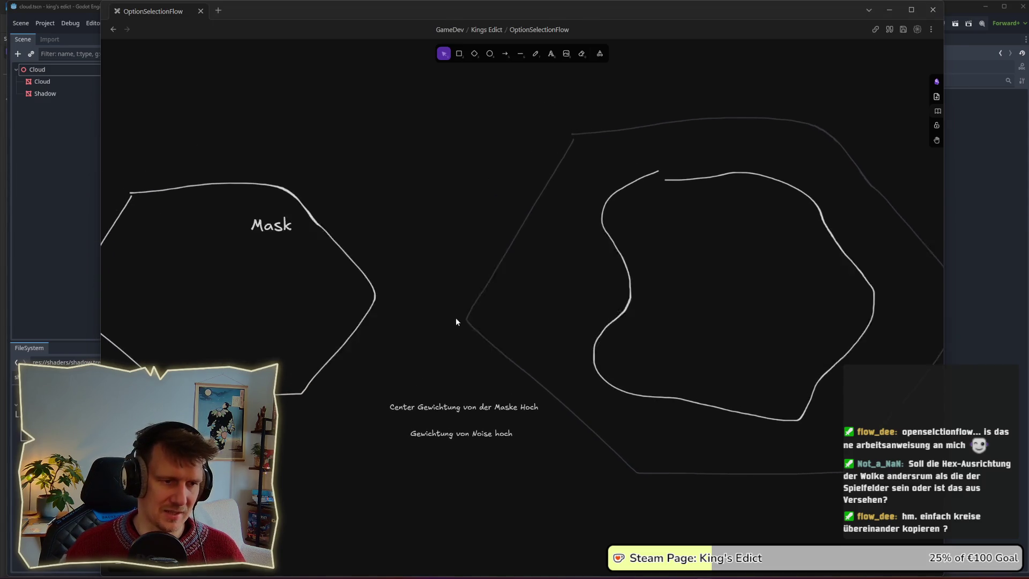
key(Up)
key(Up)
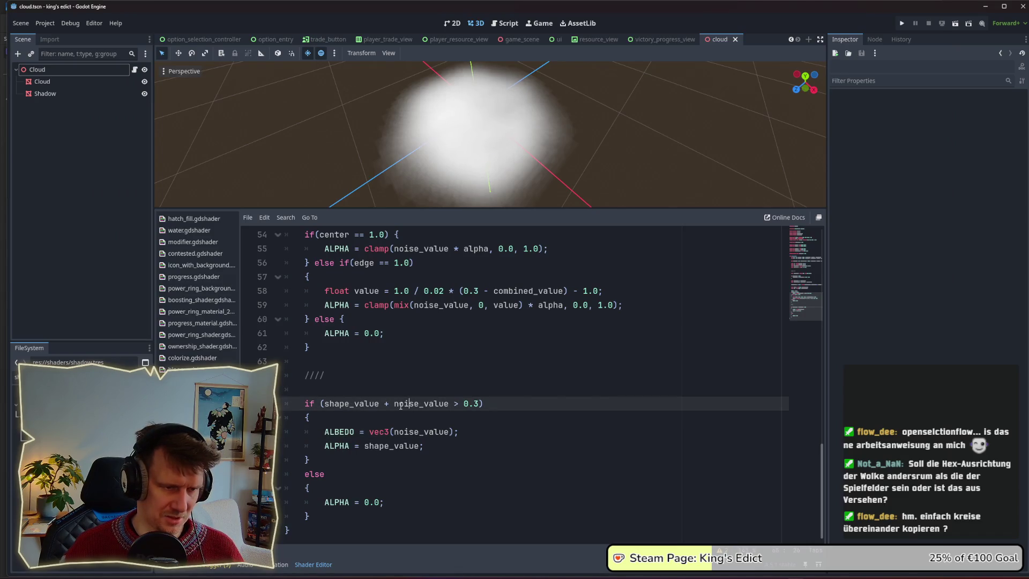
key(ctrl+d)
drag(324, 404, 380, 404)
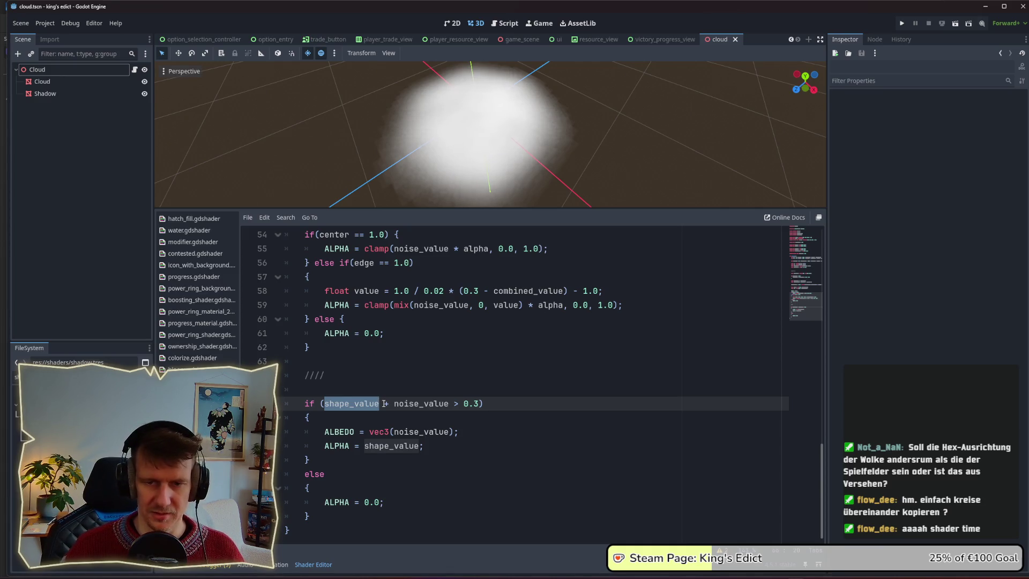
click(382, 394)
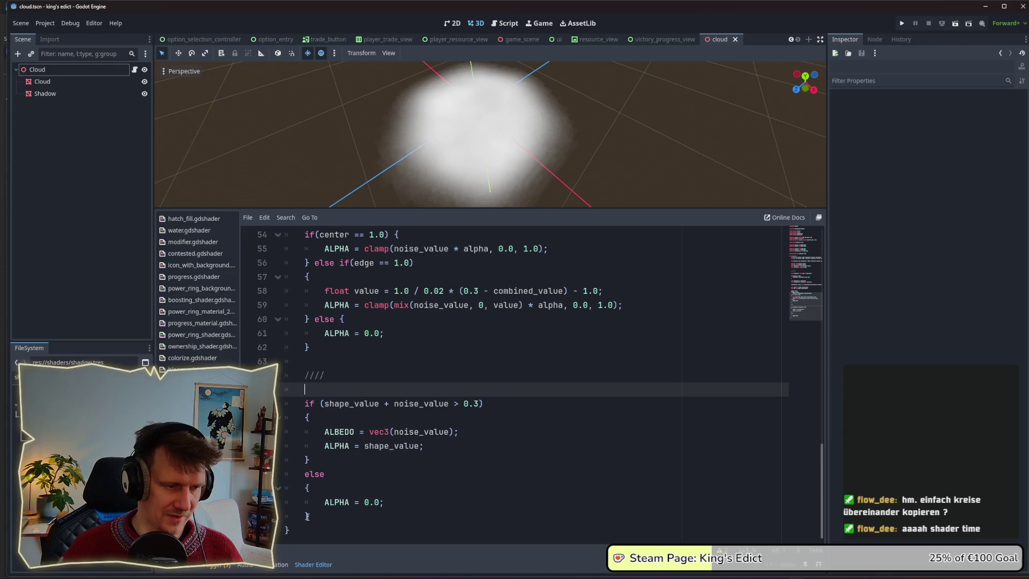
drag(309, 516, 285, 390)
key(ctrl+c)
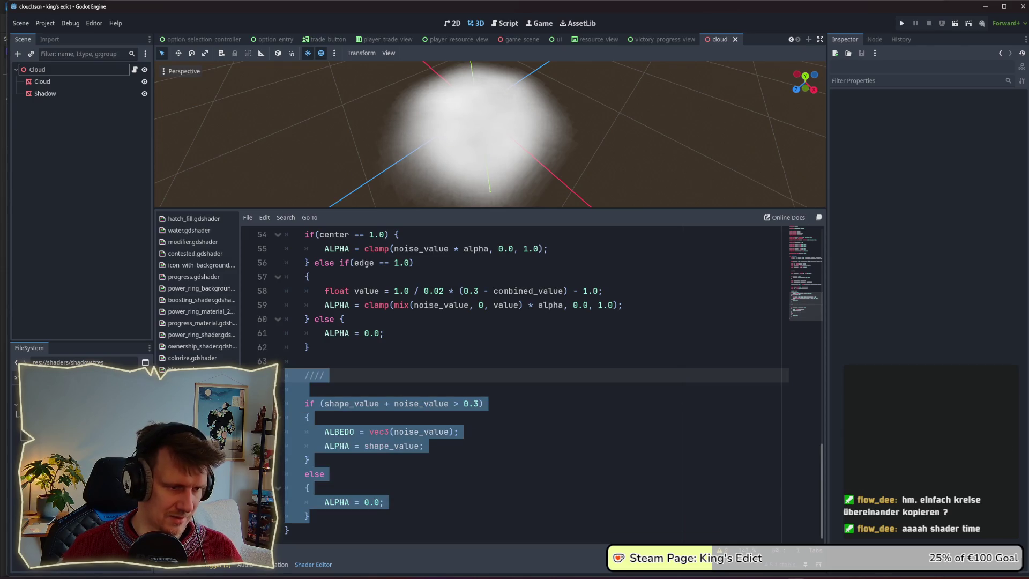
key(BackSpace)
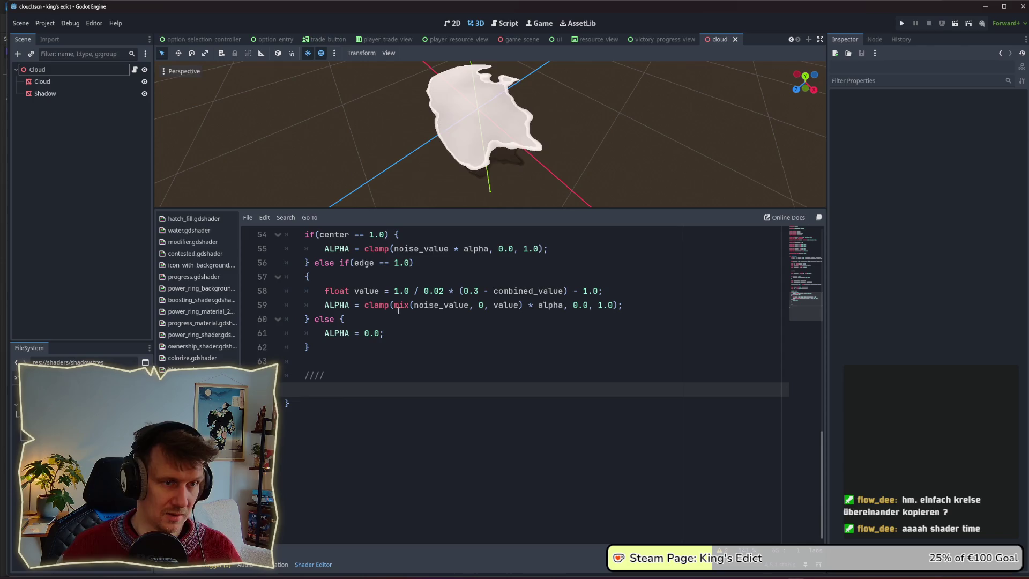
drag(575, 144, 565, 173)
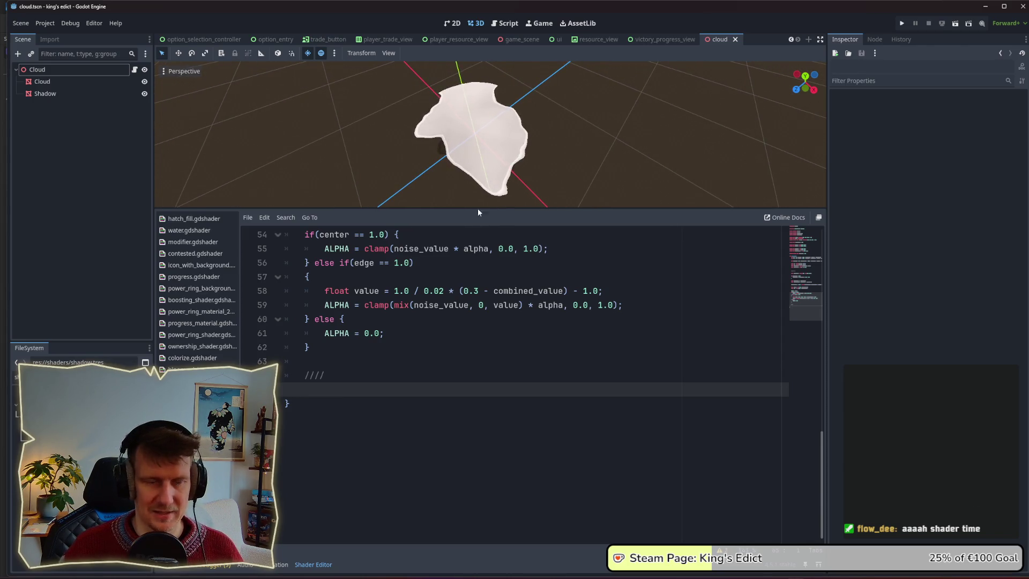
key(ctrl+v)
key(ctrl+s)
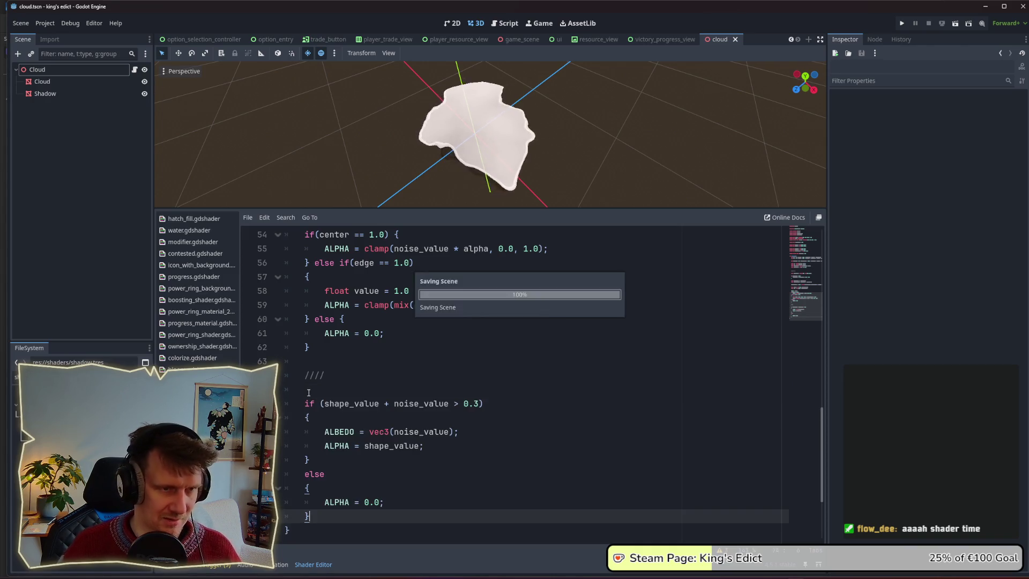
click(354, 396)
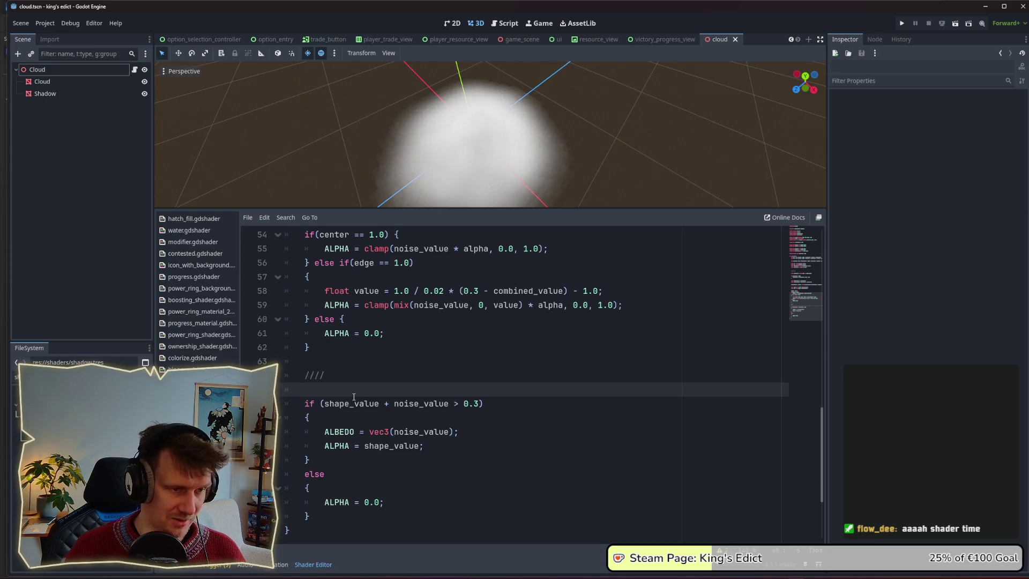
scroll(354, 395, up, 5)
scroll(354, 395, down, 5)
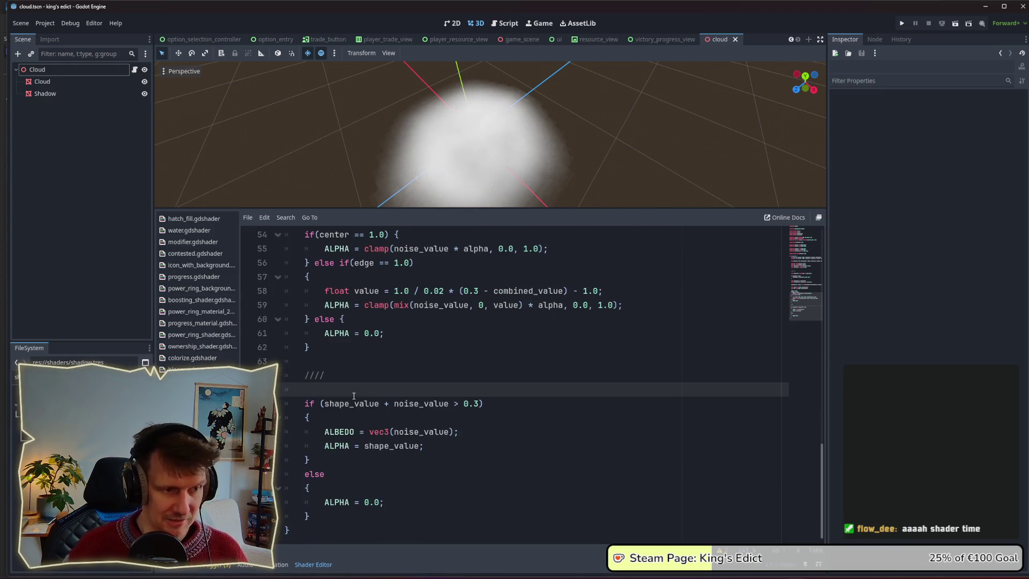
click(397, 413)
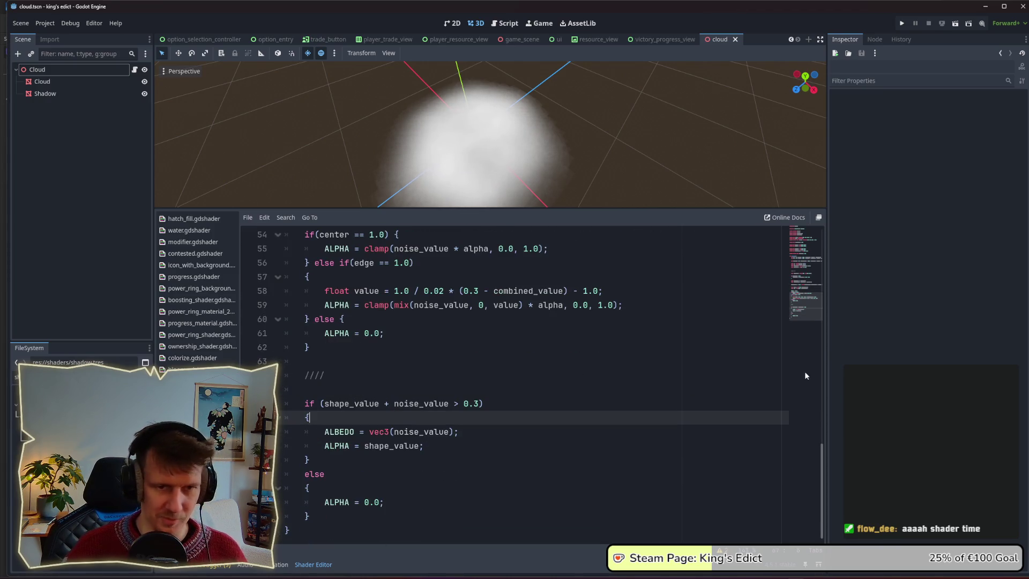
drag(820, 467, 818, 418)
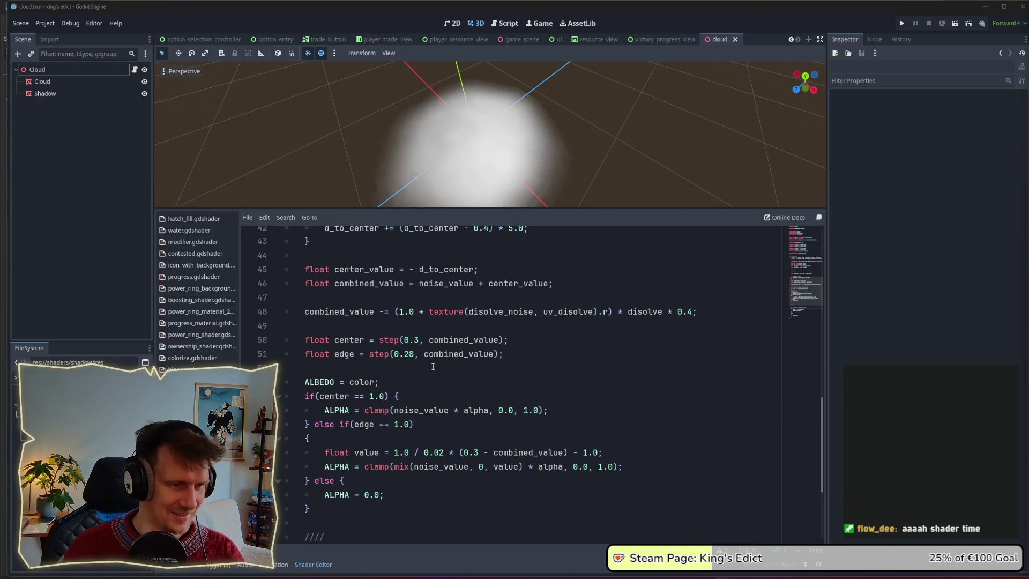
scroll(404, 331, down, 3)
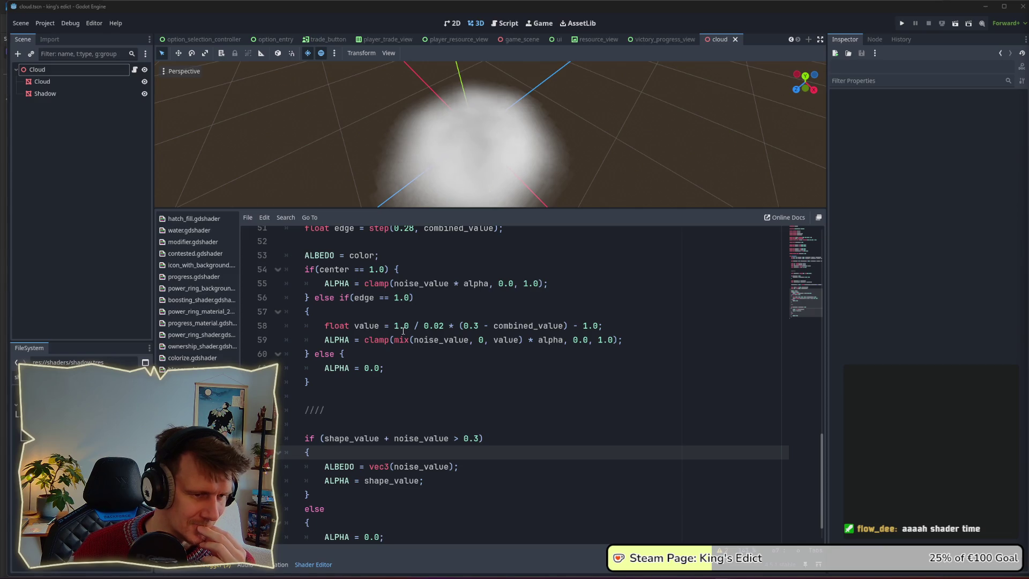
click(392, 424)
scroll(391, 425, down, 1)
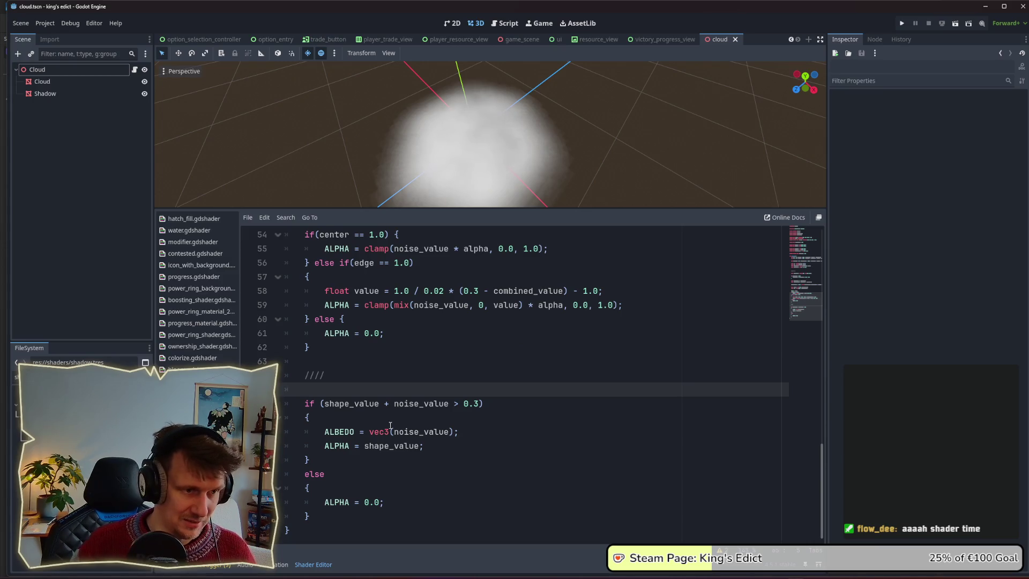
scroll(390, 425, up, 4)
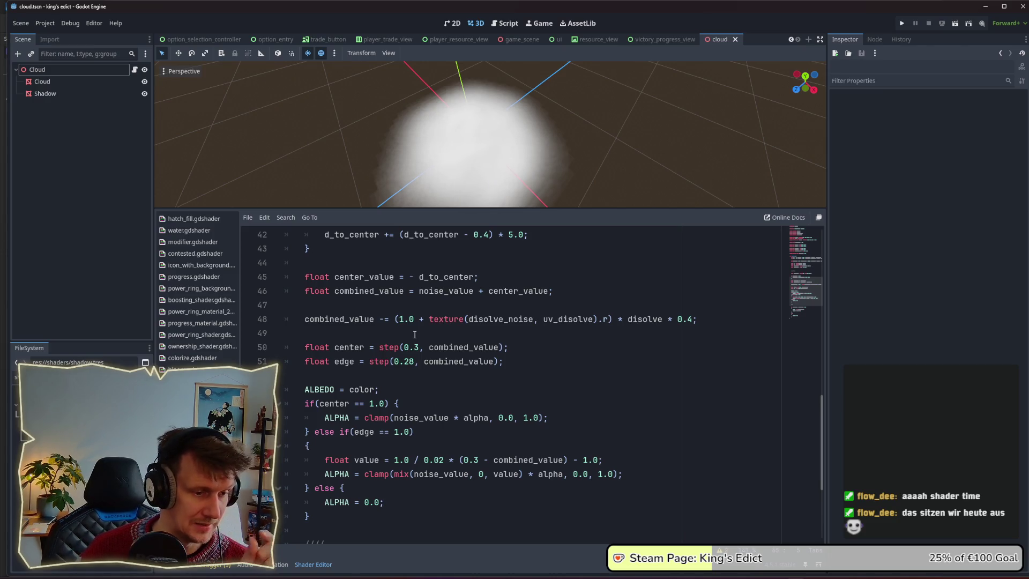
scroll(414, 335, down, 3)
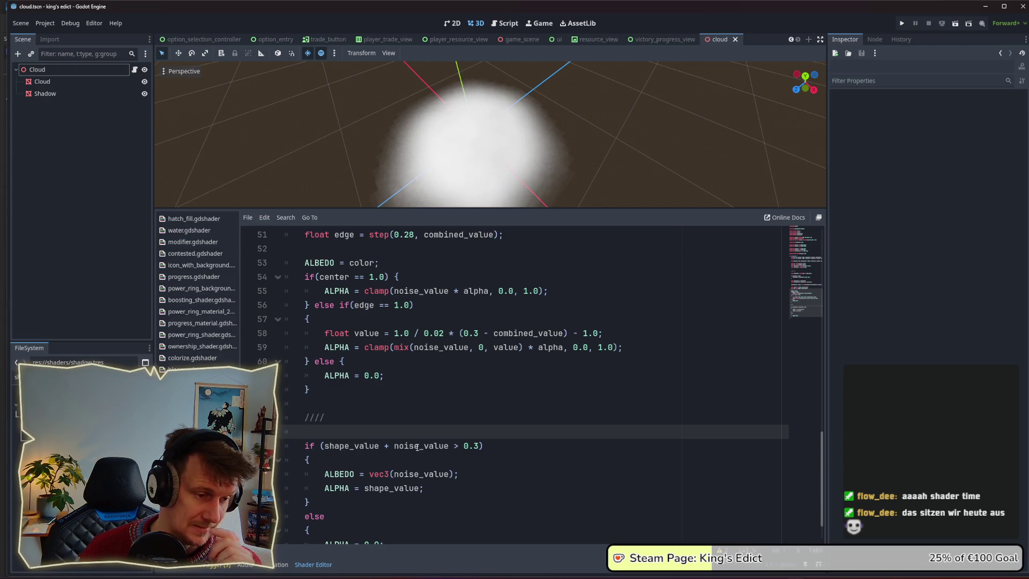
scroll(417, 446, up, 4)
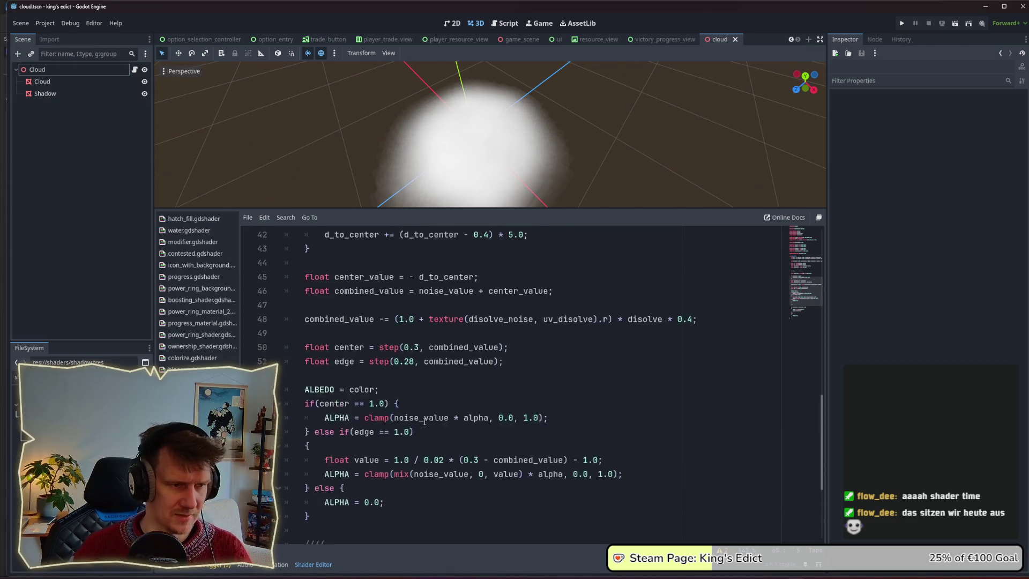
scroll(422, 387, up, 3)
drag(488, 291, 405, 291)
key(ctrl+c)
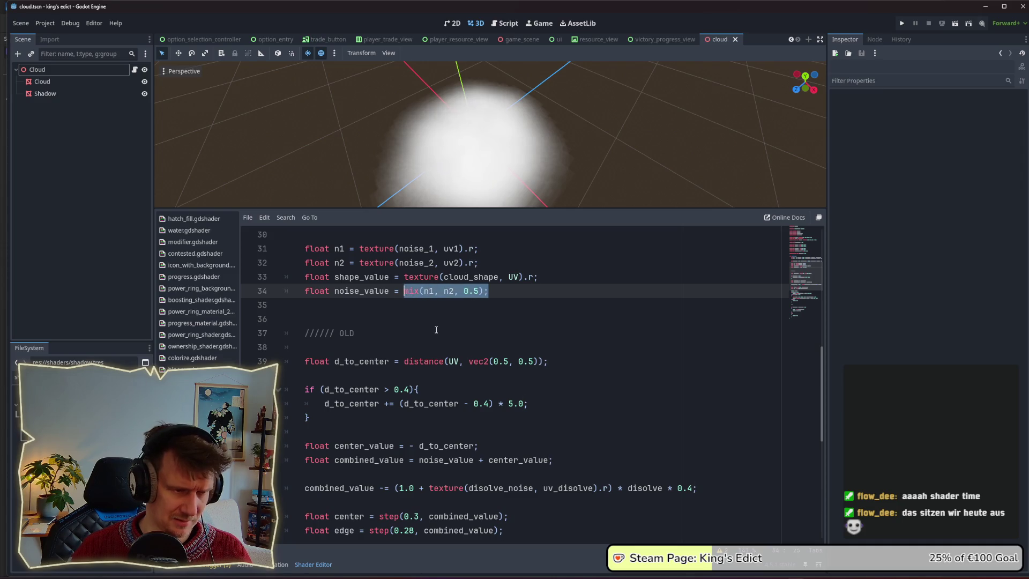
scroll(452, 421, down, 8)
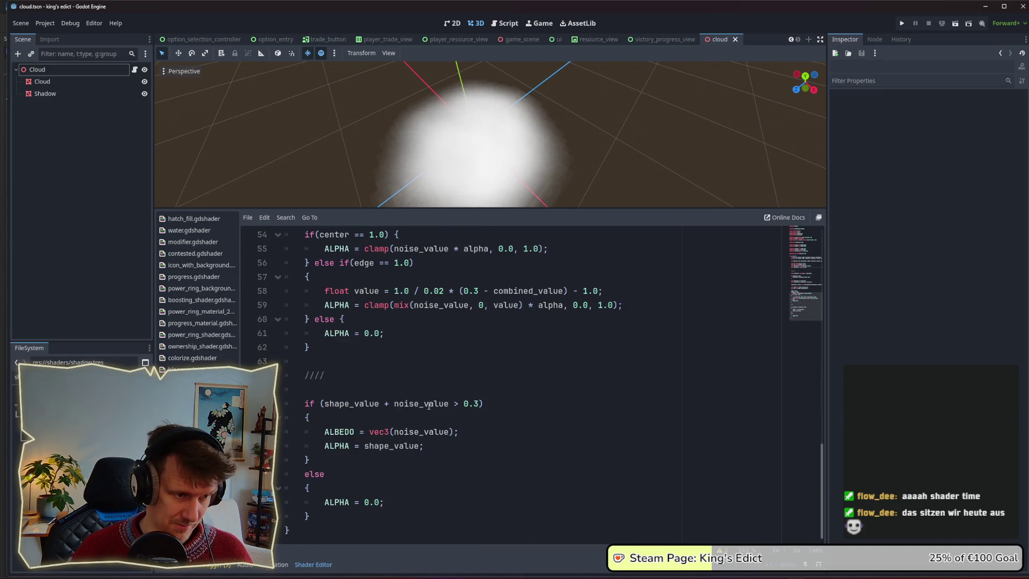
click(424, 417)
click(467, 431)
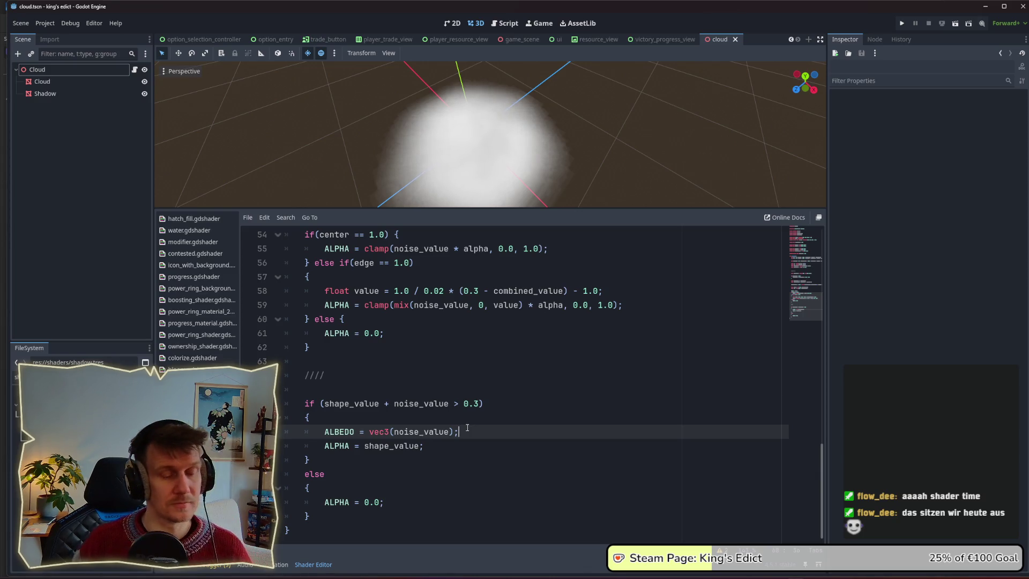
Paste a mix() call below ALBEDO and fill it as mix(shape_value, noise_value, shape_value)
key(Return)
key(ctrl+v)
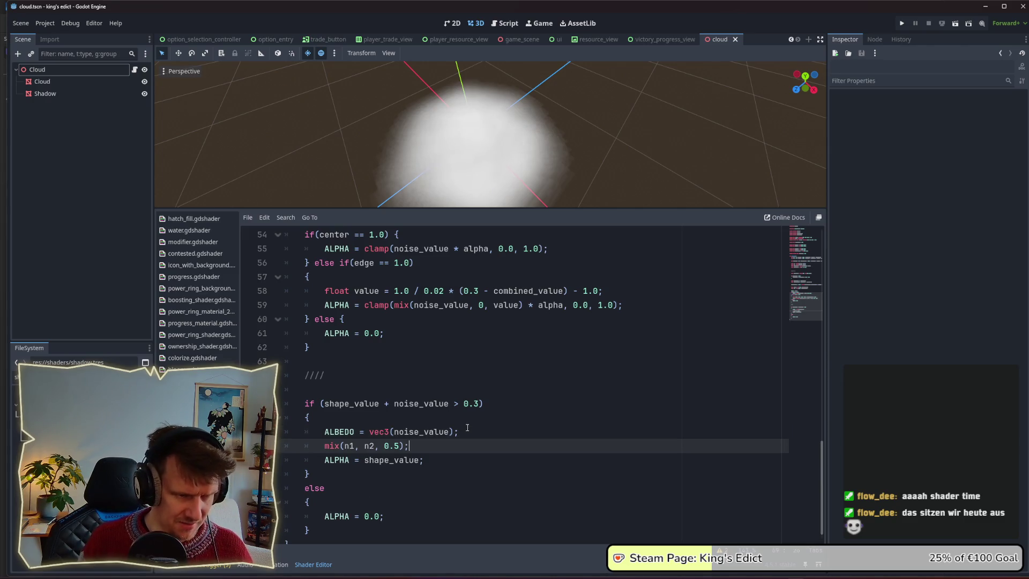
key(ctrl+Left)
key(ctrl+Left)
key(ctrl+Left)
key(BackSpace)
key(BackSpace)
text(shape_v)
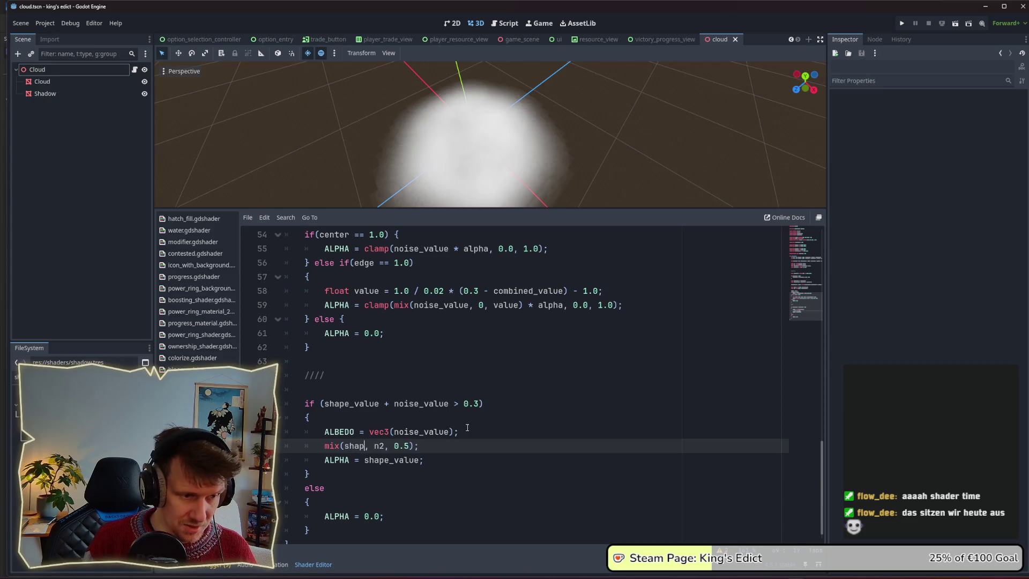
key(Return)
key(BackSpace)
key(BackSpace)
text(noise_)
key(Down)
key(Down)
key(Return)
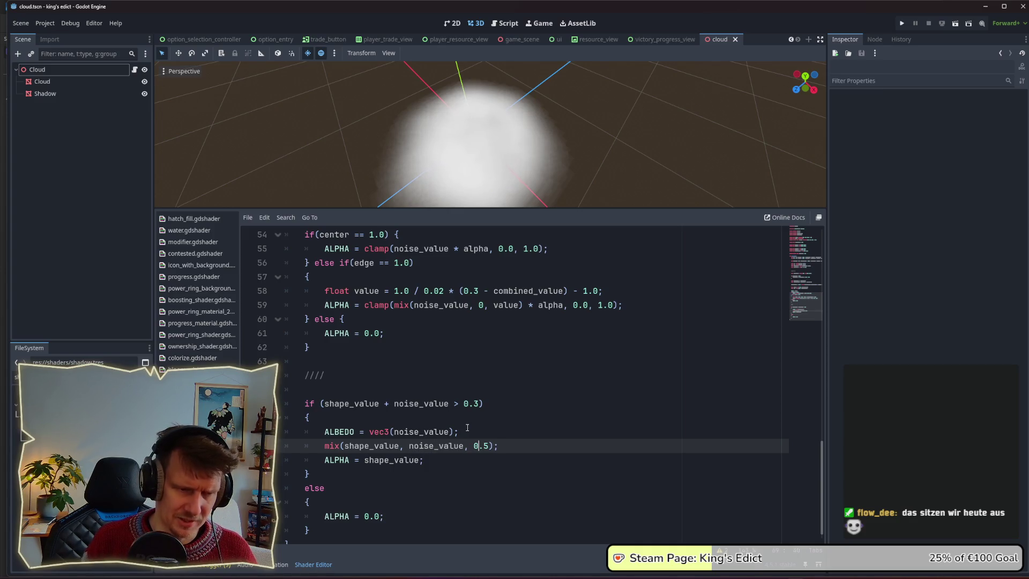
key(BackSpace)
key(BackSpace)
key(BackSpace)
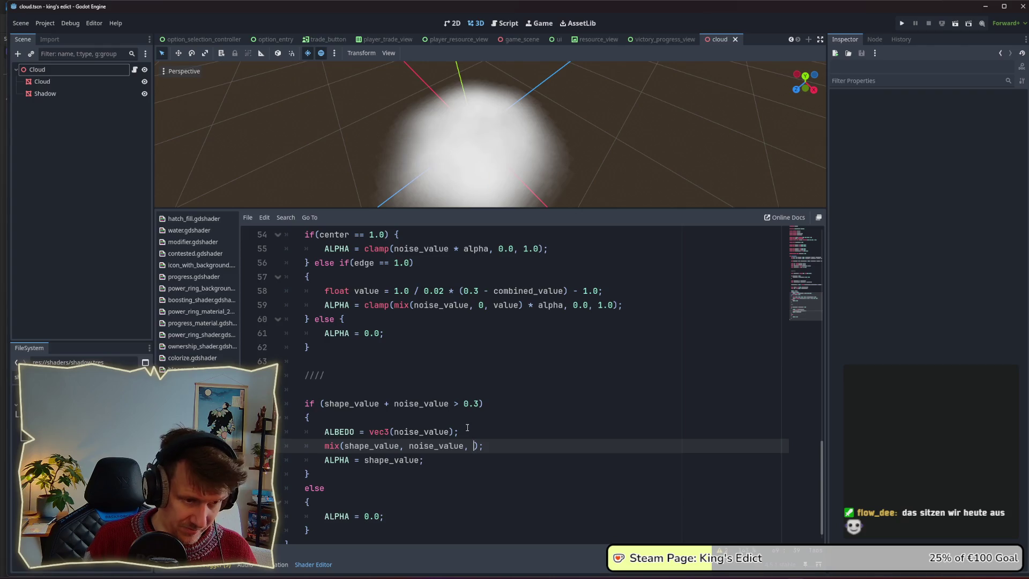
text(shape_)
key(Return)
Make the ALBEDO line vec3(mix(shape_value, noise_value, shape_value)) and save the shader
drag(538, 446, 370, 432)
shift+click(324, 445)
key(BackSpace)
text(mix(shape_value, noise_value, shape_value);)
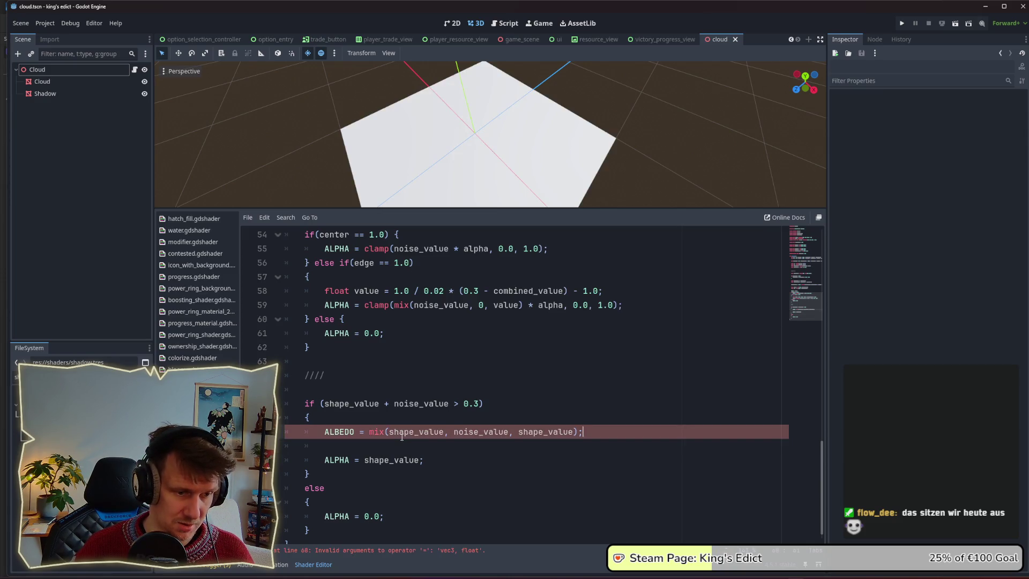
click(369, 431)
text(Vect)
text(or)
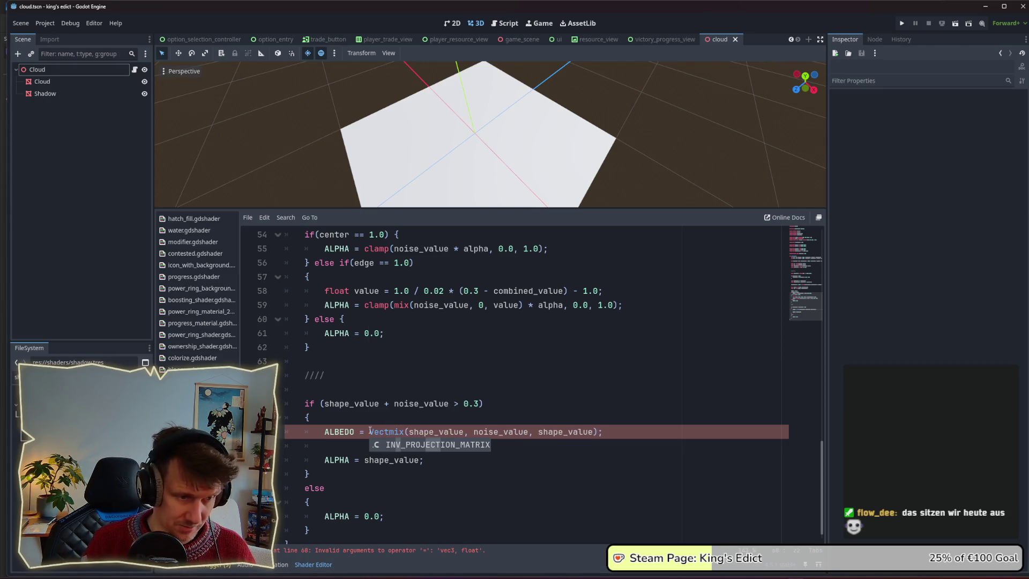
key(BackSpace)
key(BackSpace)
key(BackSpace)
text(vec3)
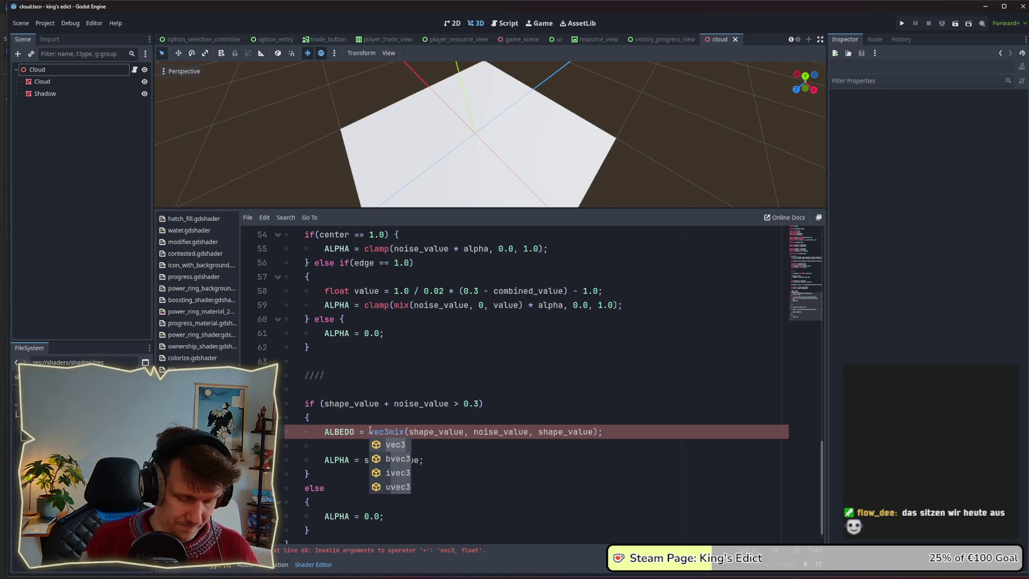
text(()
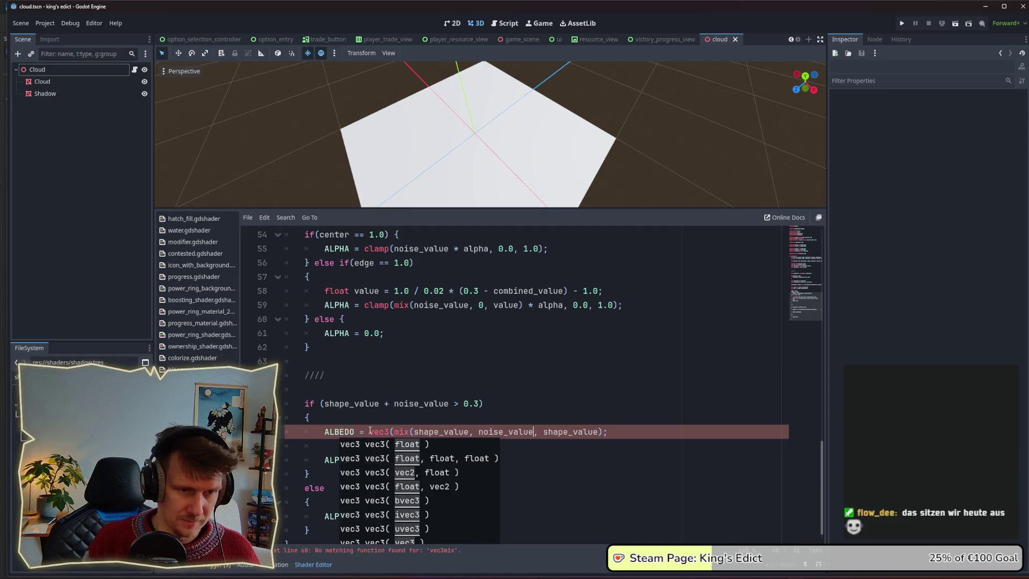
key(End)
key(Left)
text())
key(ctrl+s)
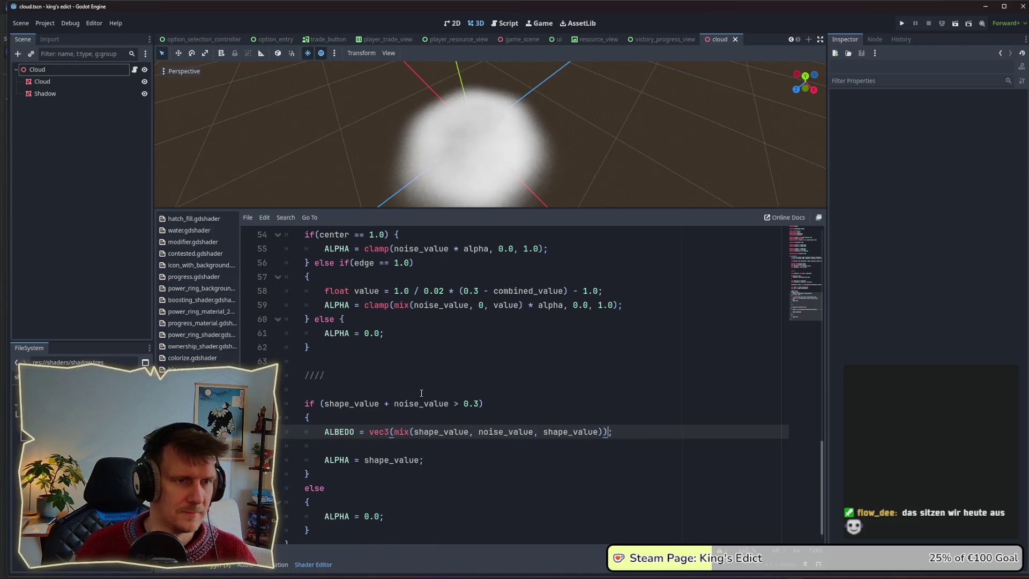
Review the shader and select shape_value on the ALPHA line
scroll(482, 158, down, 3)
scroll(481, 158, up, 5)
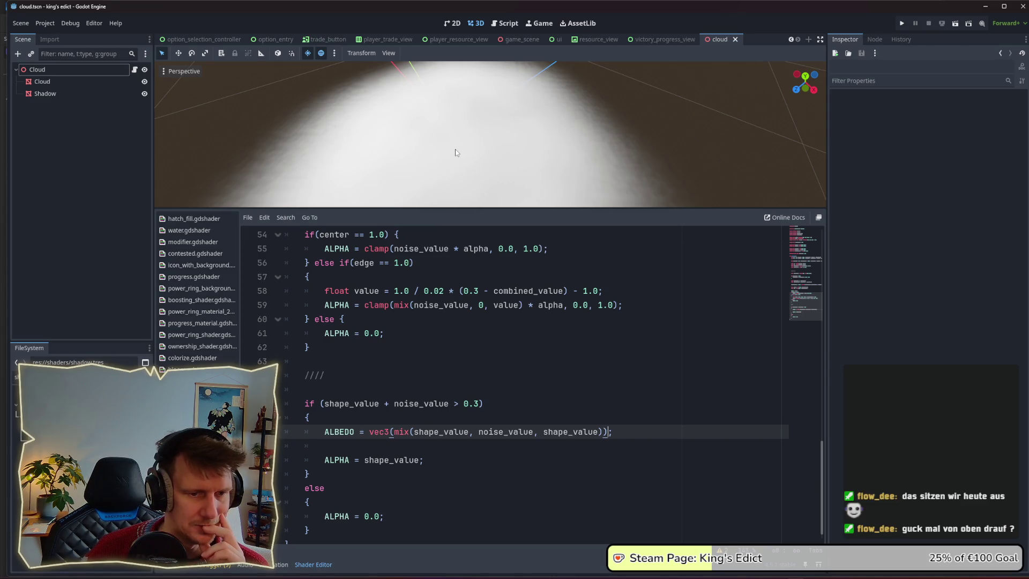
scroll(455, 153, down, 5)
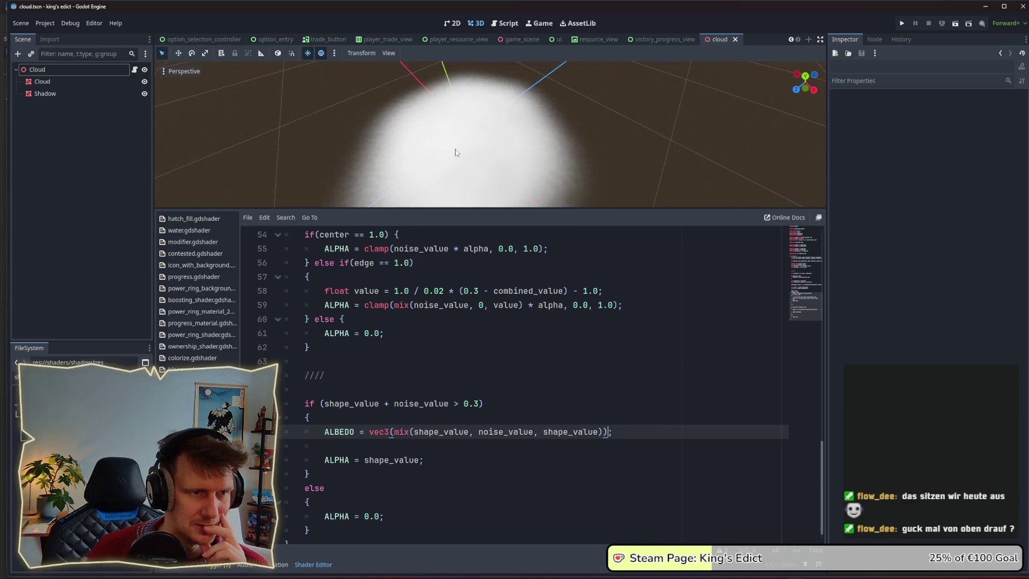
scroll(456, 153, down, 3)
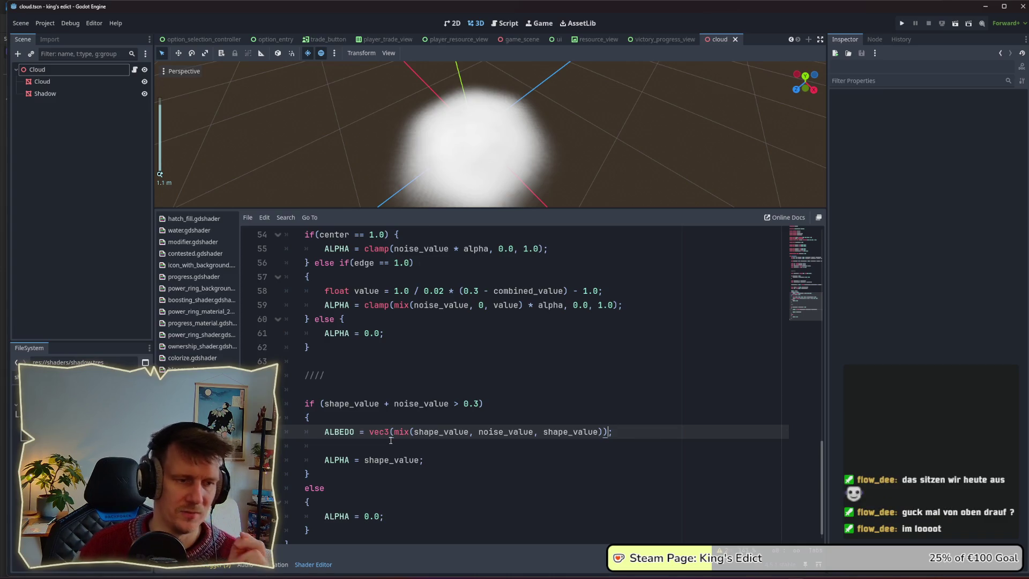
double_click(394, 462)
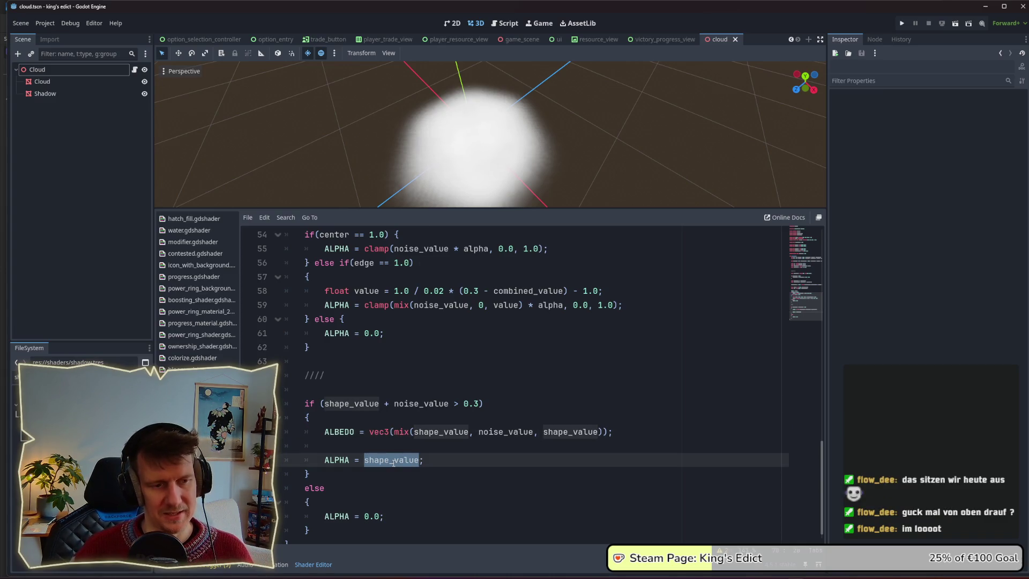
Replace shape_value on the ALPHA line with the mix expression, removing the vec3( wrapper and extra bracket
drag(369, 432, 610, 433)
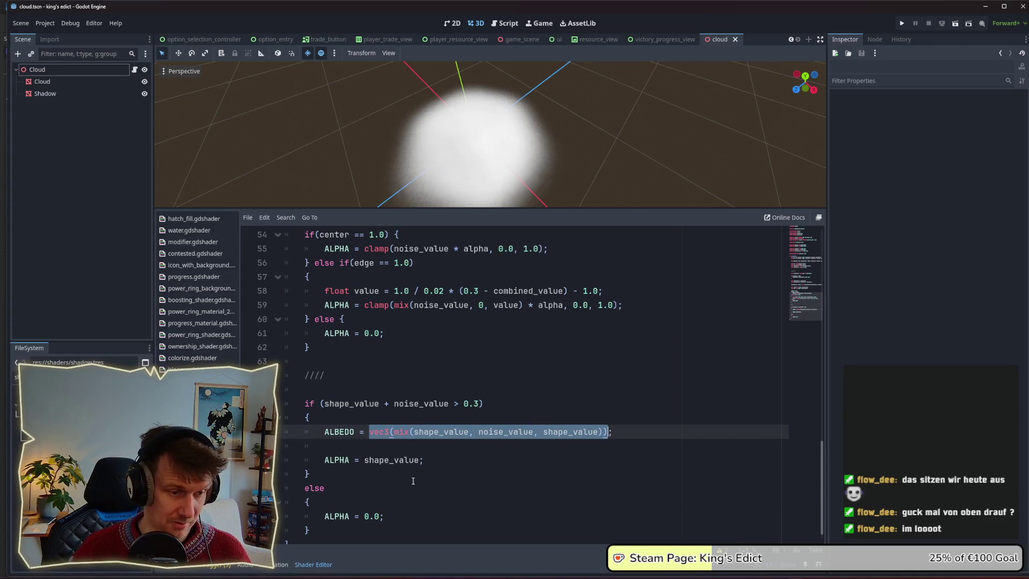
key(ctrl+c)
double_click(366, 460)
key(ctrl+v)
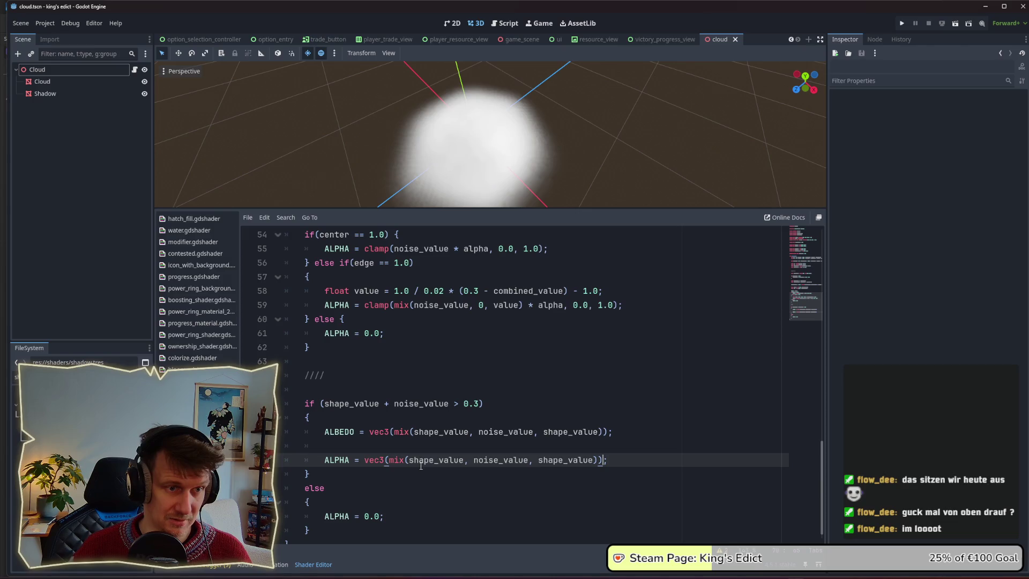
drag(389, 459, 367, 461)
key(BackSpace)
click(577, 460)
key(BackSpace)
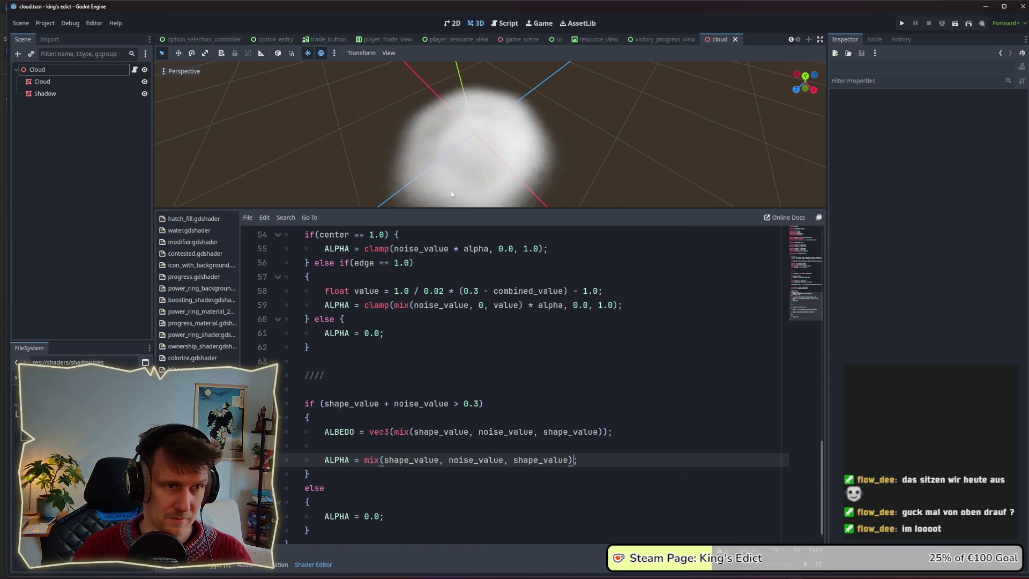
Orbit and zoom around the cloud, then drag the viewport/script split down to enlarge the viewport
scroll(450, 176, up, 4)
mouse_move(410, 162)
mouse_down()
mouse_move(435, 160)
mouse_move(390, 145)
mouse_move(452, 105)
mouse_up()
scroll(393, 149, down, 3)
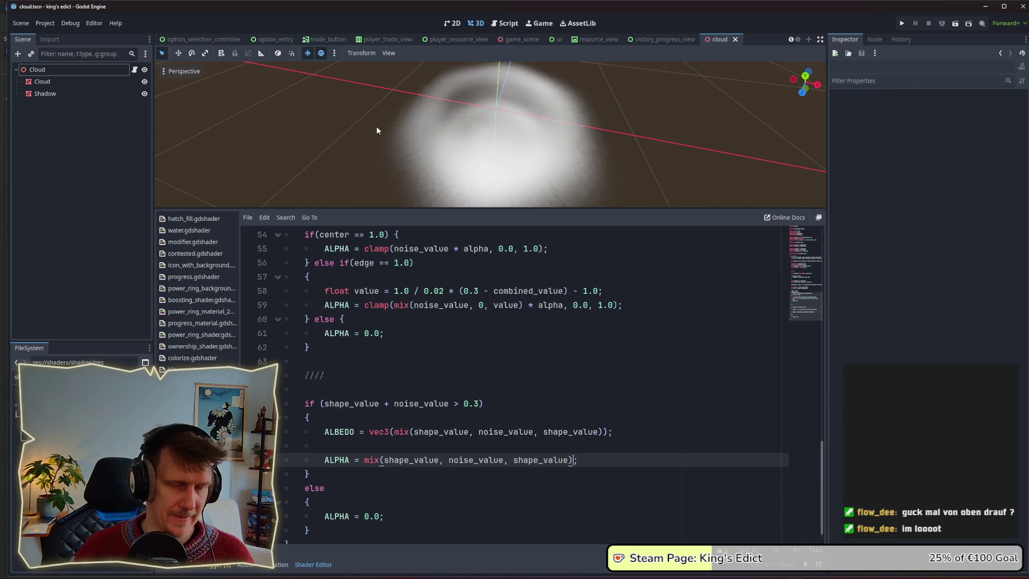
scroll(377, 130, down, 3)
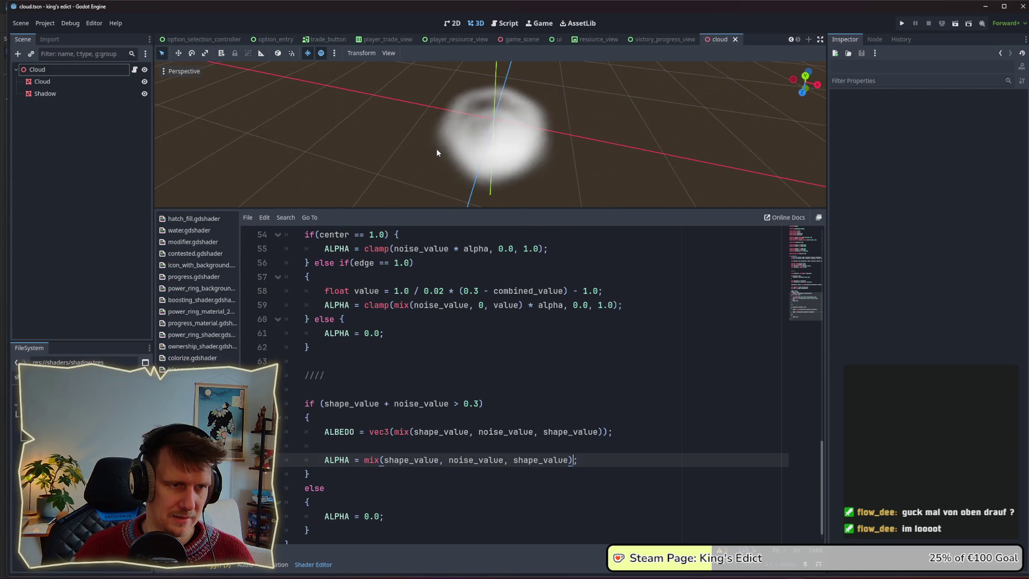
scroll(437, 149, up, 3)
drag(481, 145, 493, 143)
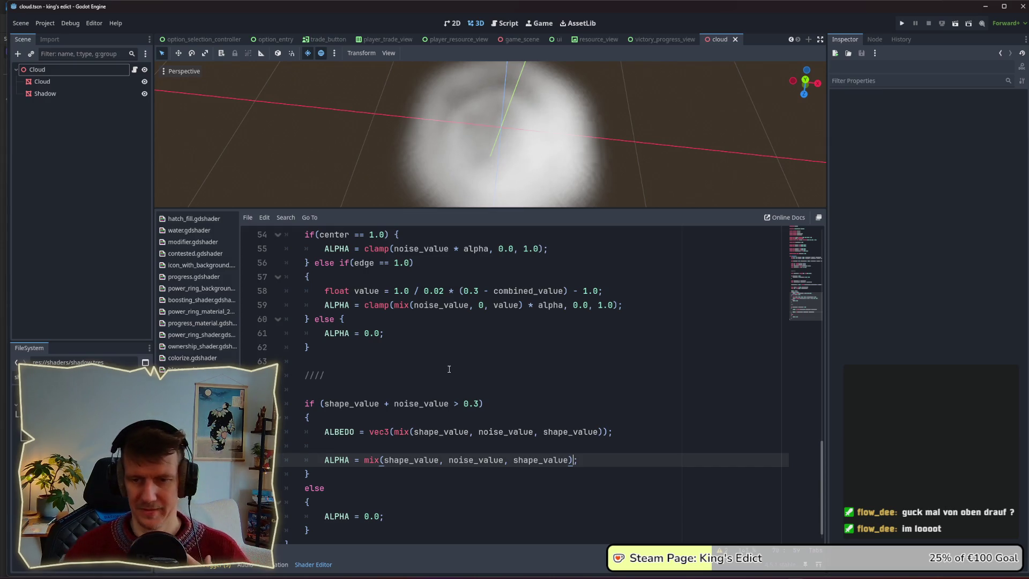
scroll(523, 146, down, 4)
drag(525, 148, 524, 175)
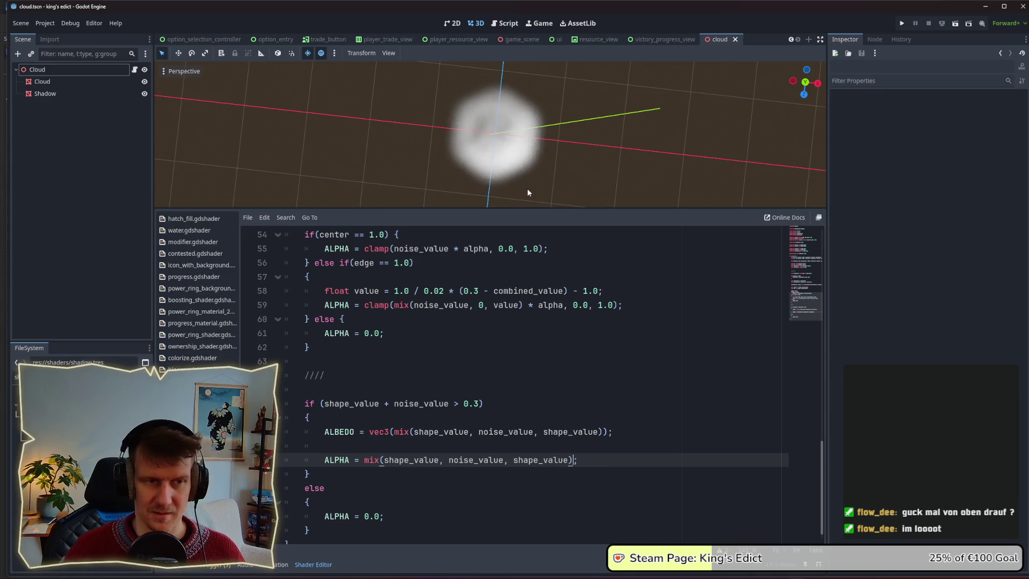
scroll(516, 166, up, 3)
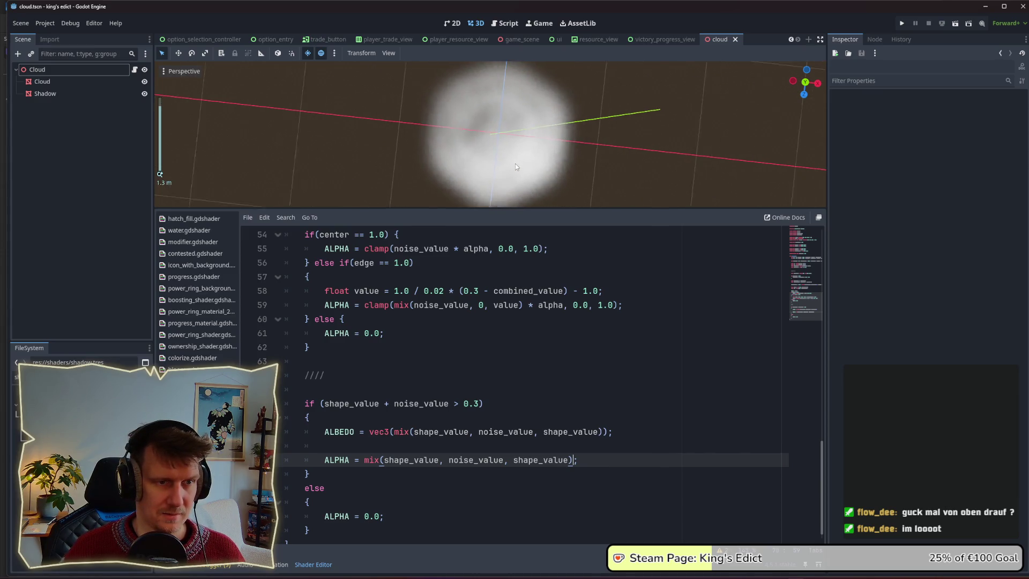
mouse_move(495, 210)
mouse_down()
mouse_move(495, 271)
mouse_move(496, 227)
mouse_up()
scroll(443, 417, down, 1)
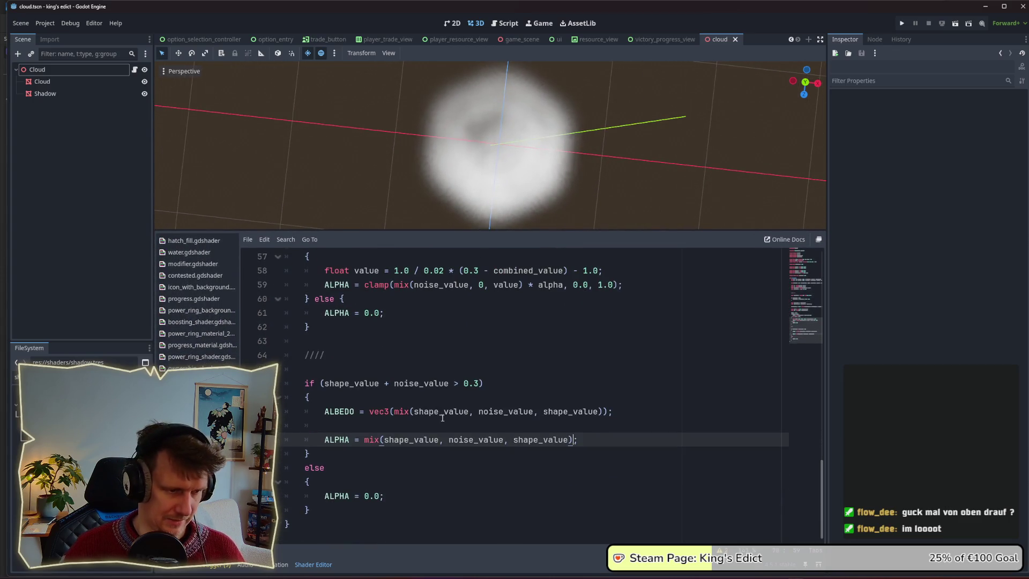
Delete ' + noise_value' from the if condition so the threshold tests shape_value only
click(583, 436)
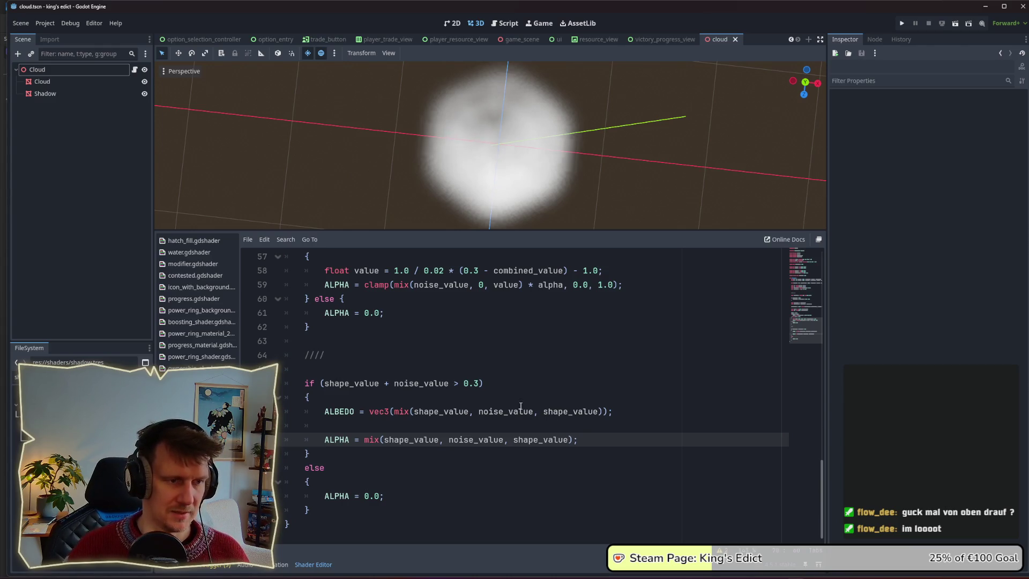
click(499, 370)
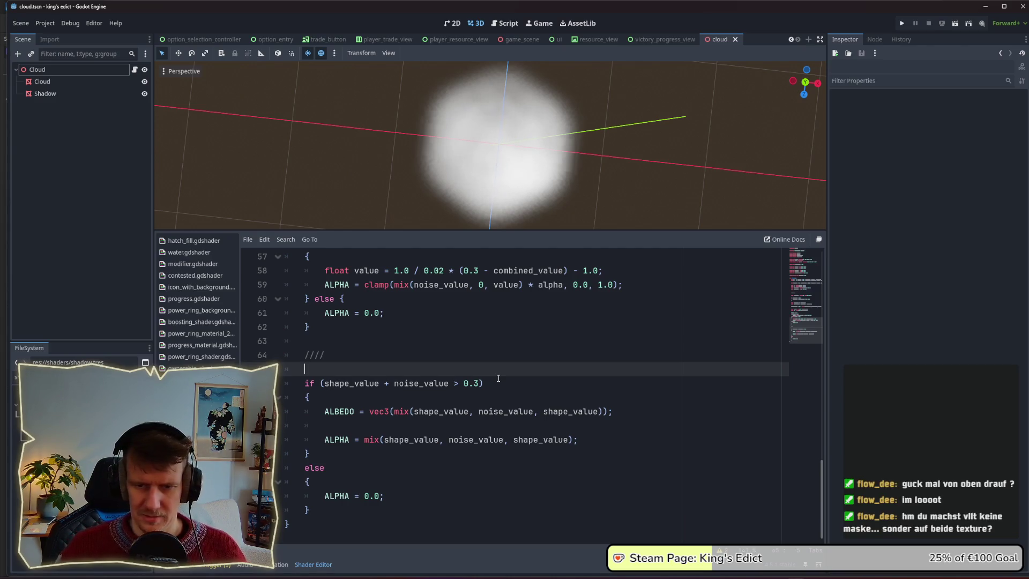
drag(383, 495, 325, 496)
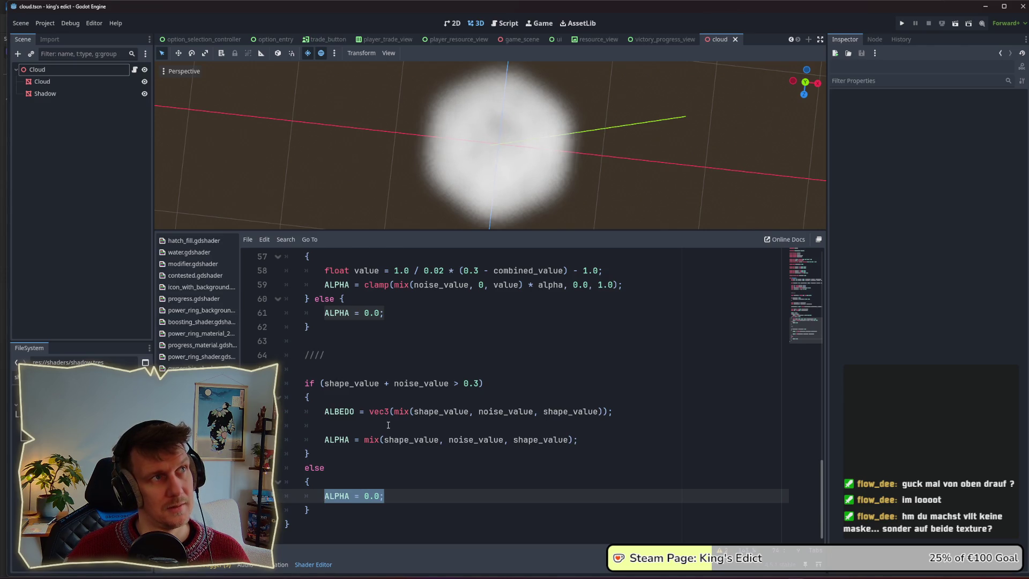
click(439, 411)
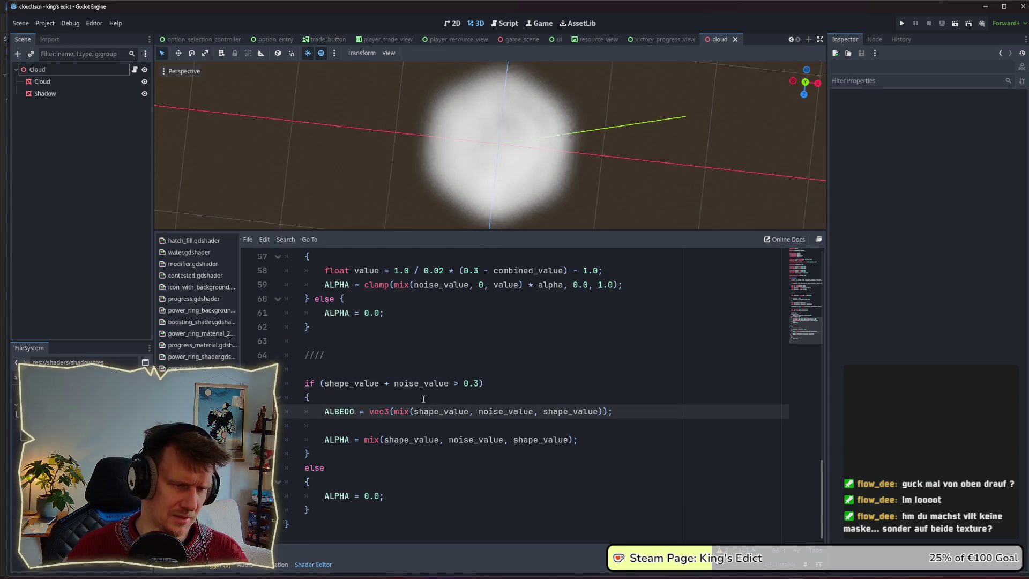
drag(389, 383, 449, 382)
key(BackSpace)
key(BackSpace)
key(BackSpace)
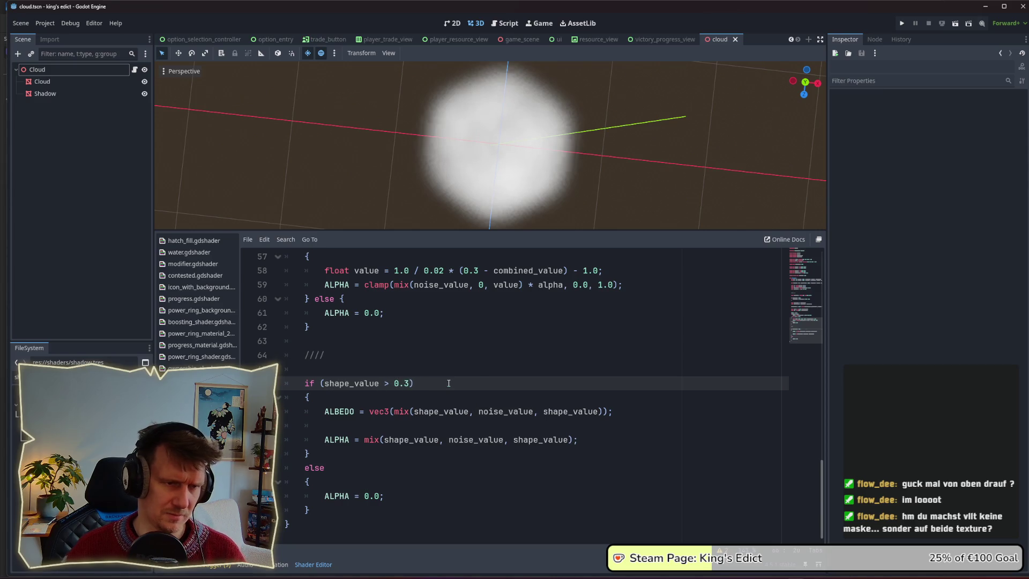
Hide the Shadow node and orbit to a low side view of the cloud
mouse_move(510, 211)
mouse_down()
mouse_move(535, 84)
mouse_move(528, 143)
mouse_up()
click(144, 94)
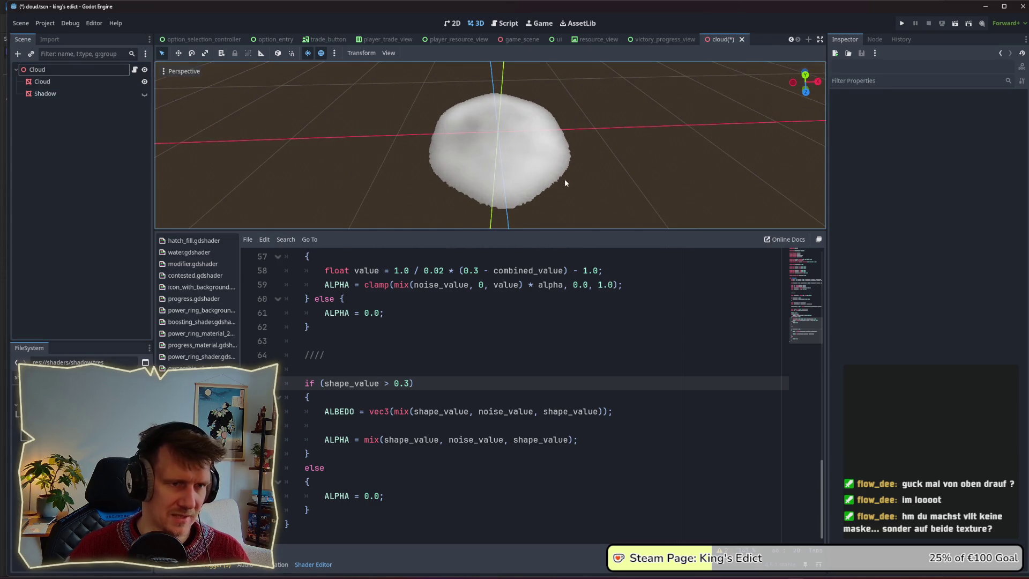
mouse_move(563, 214)
mouse_down()
mouse_move(559, 120)
mouse_move(558, 206)
mouse_up()
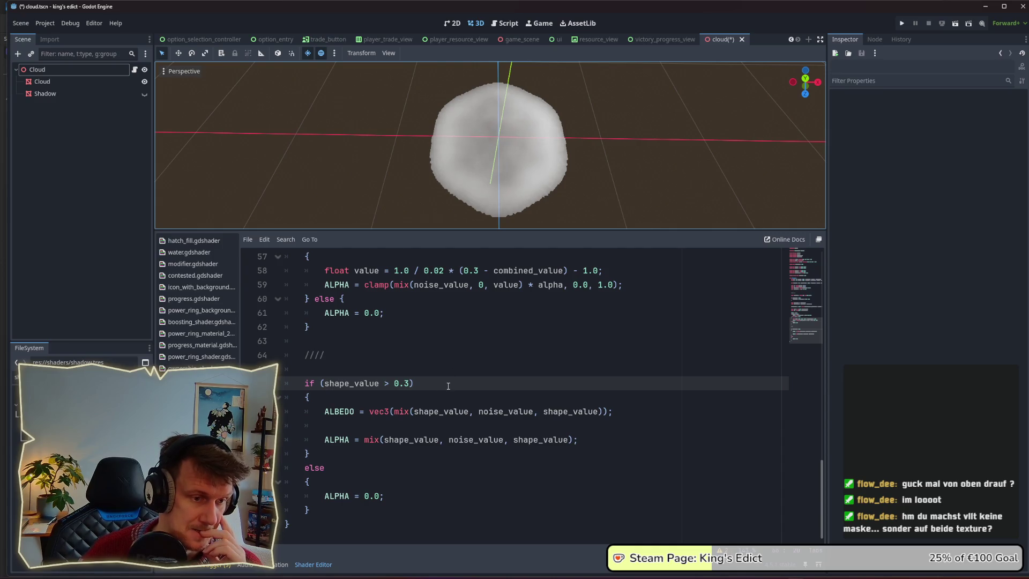
Replace shape_value in the if condition with mix(shape_value, noise_value, shape_value) and save
double_click(399, 383)
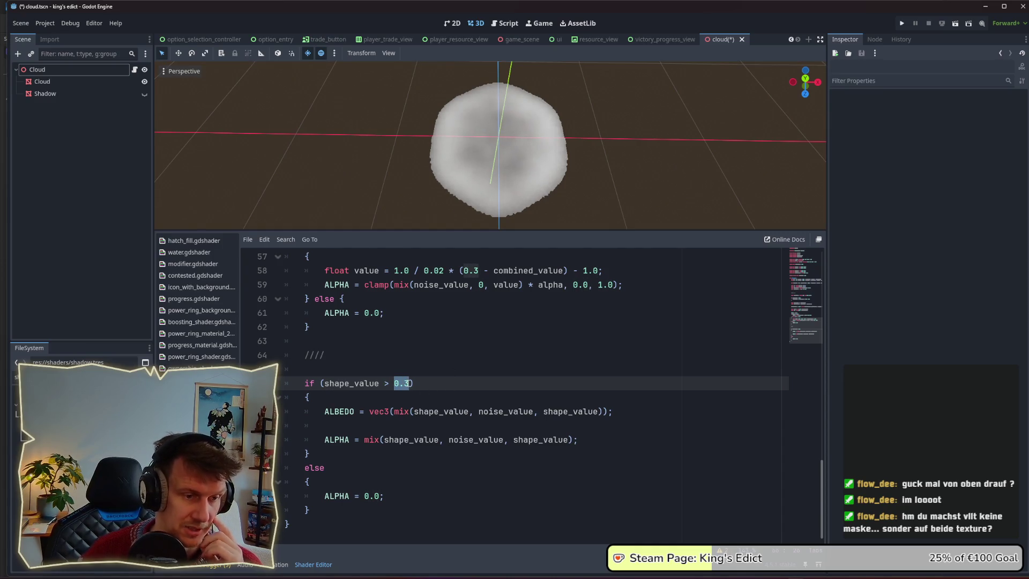
drag(395, 412, 600, 411)
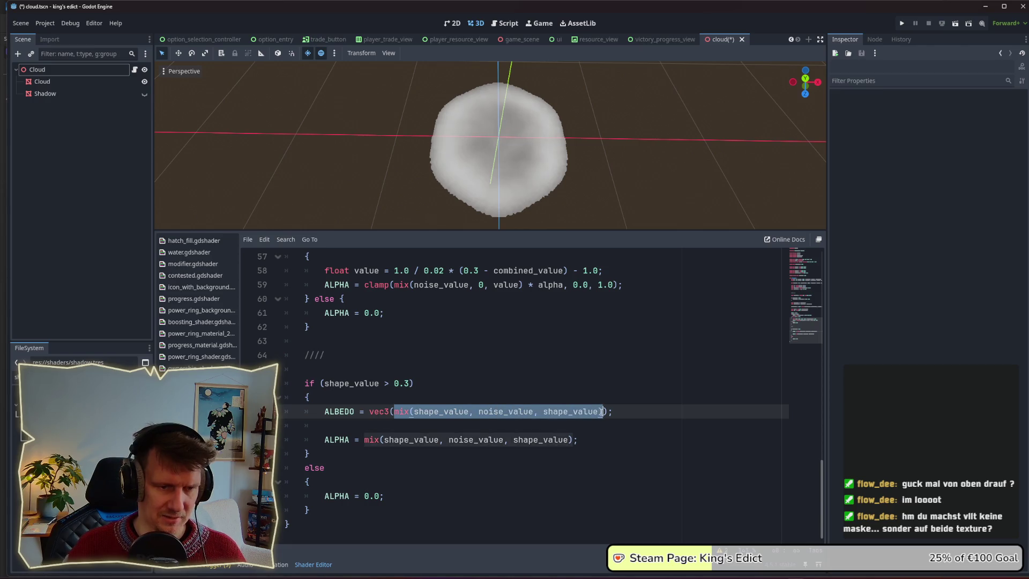
drag(324, 383, 409, 382)
double_click(365, 384)
key(ctrl+v)
key(ctrl+s)
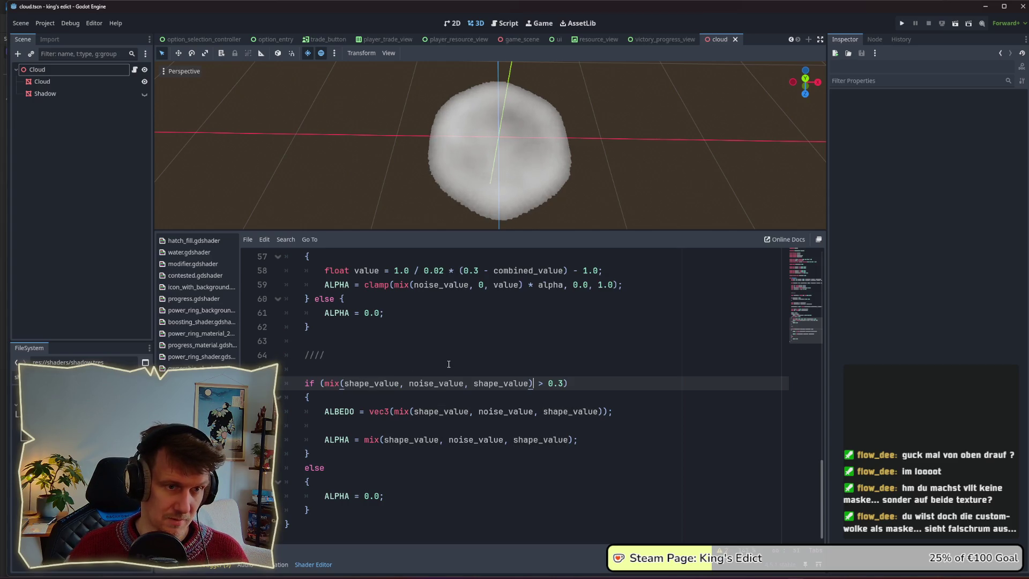
Turn the camera slightly around the cloud and select the whole else block
scroll(480, 211, up, 5)
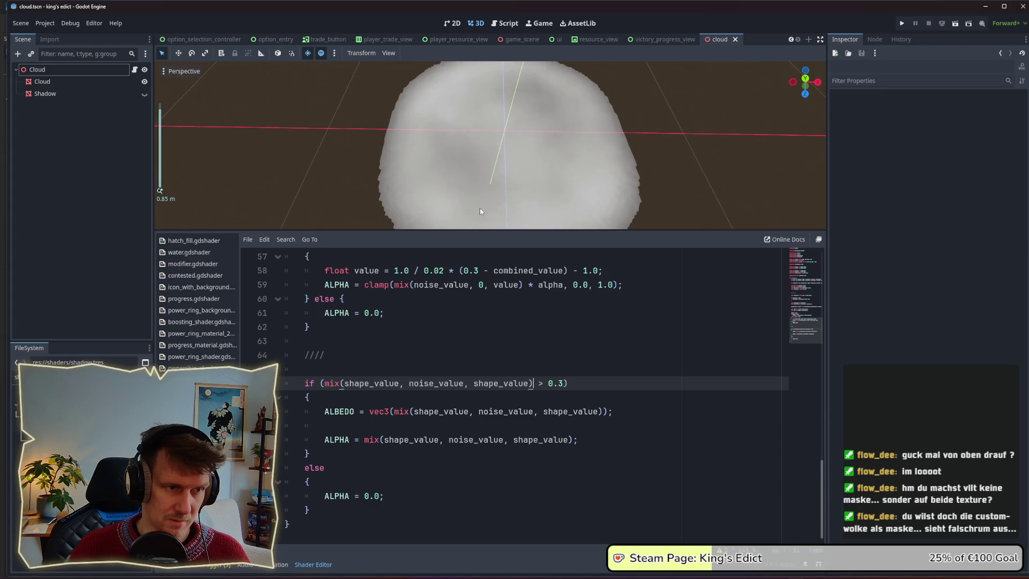
scroll(380, 197, down, 2)
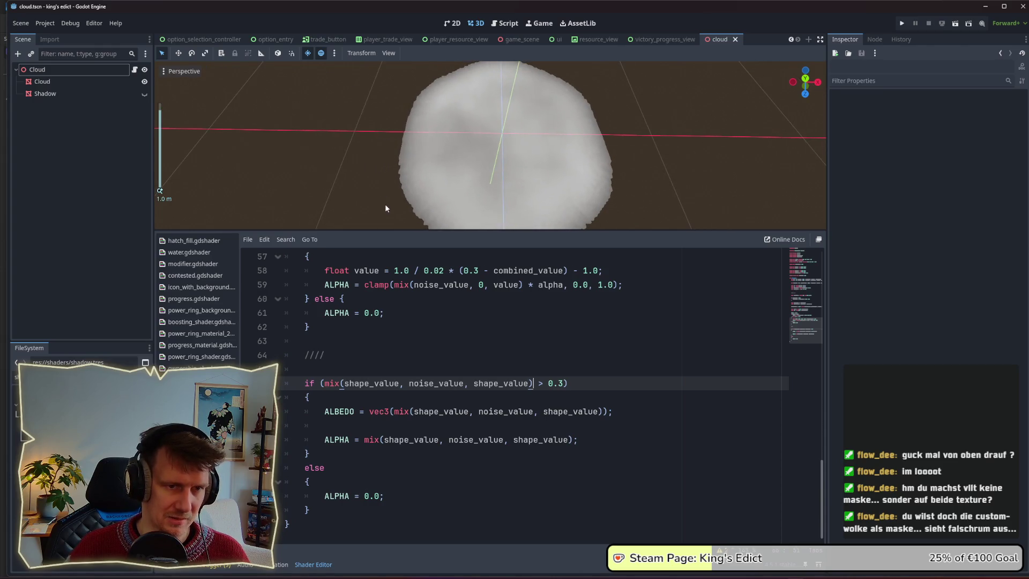
drag(395, 172, 399, 176)
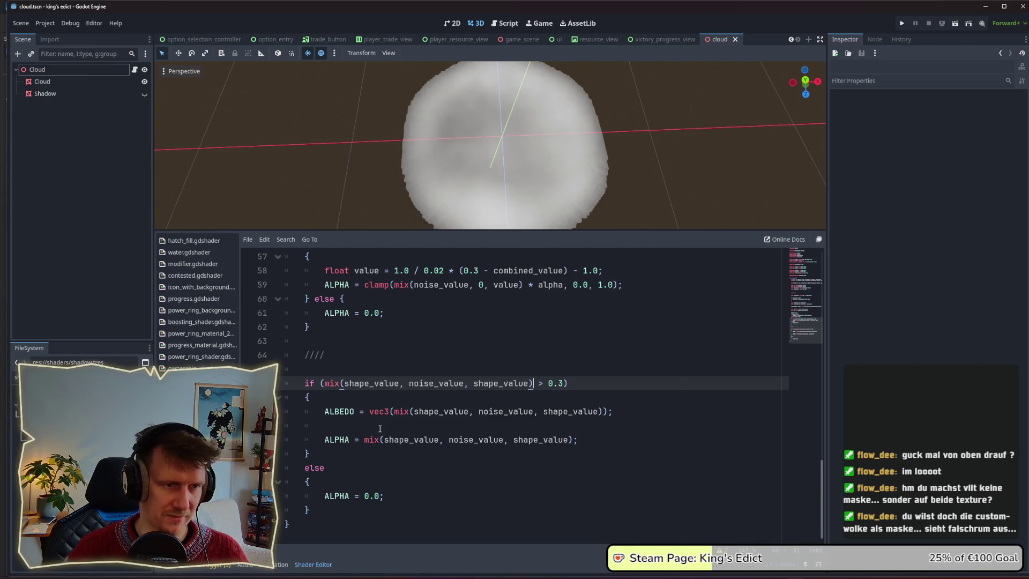
mouse_move(332, 512)
mouse_down()
mouse_move(310, 469)
mouse_move(289, 453)
mouse_up()
Delete the else block and the if line, then unindent the ALBEDO and ALPHA lines
key(BackSpace)
key(BackSpace)
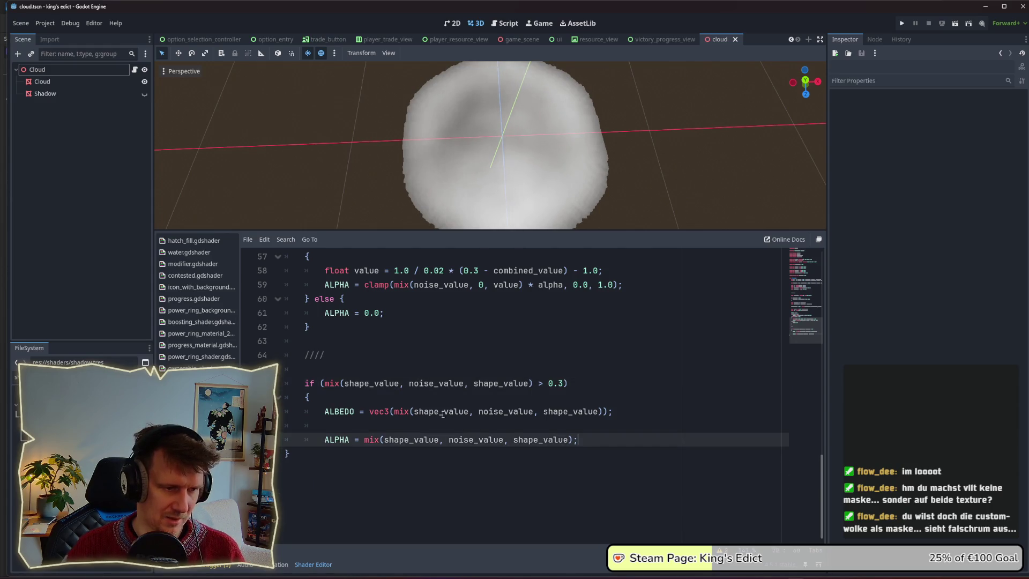
drag(439, 397, 307, 383)
key(BackSpace)
key(BackSpace)
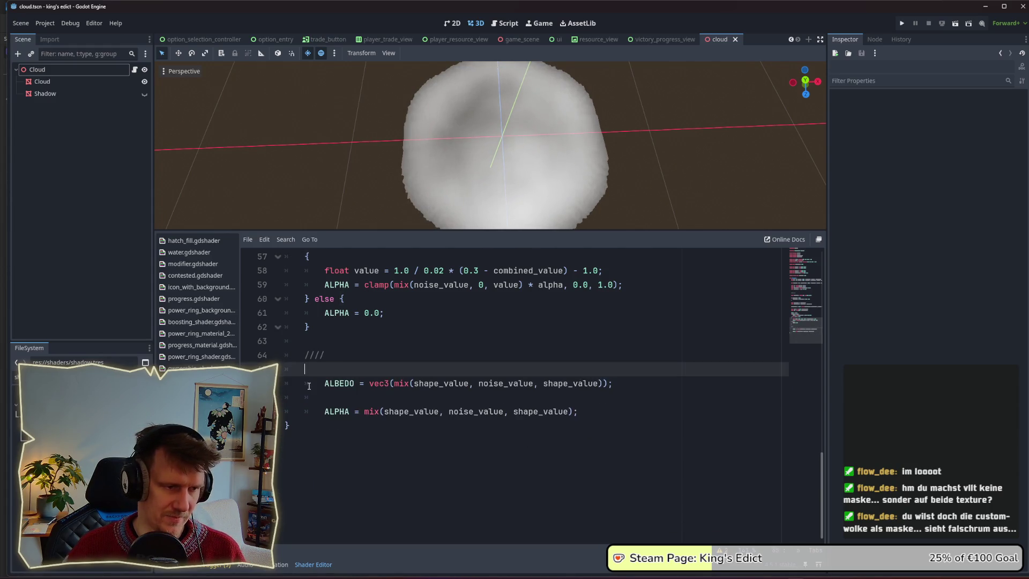
drag(578, 411, 302, 384)
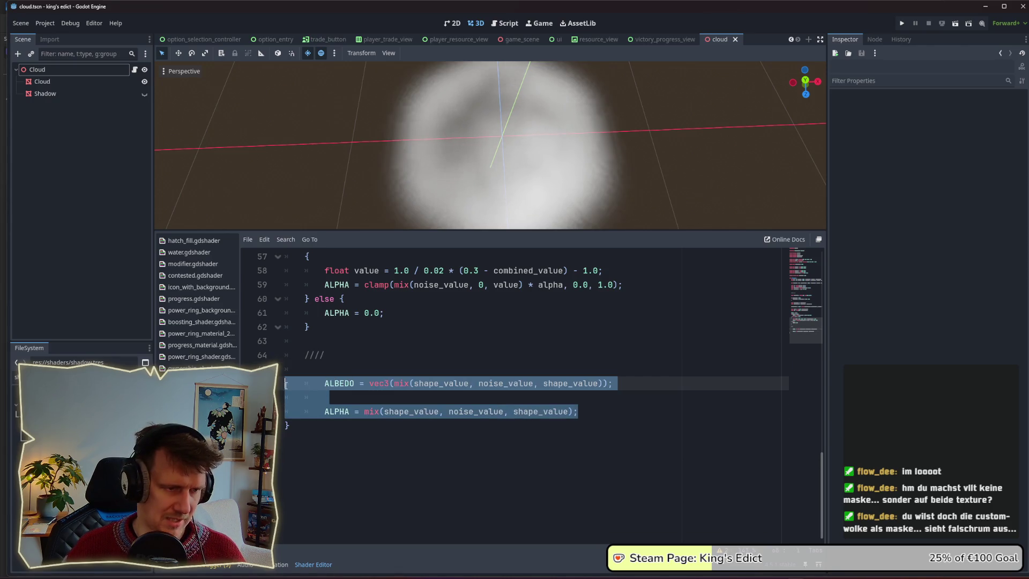
key(shift+Tab)
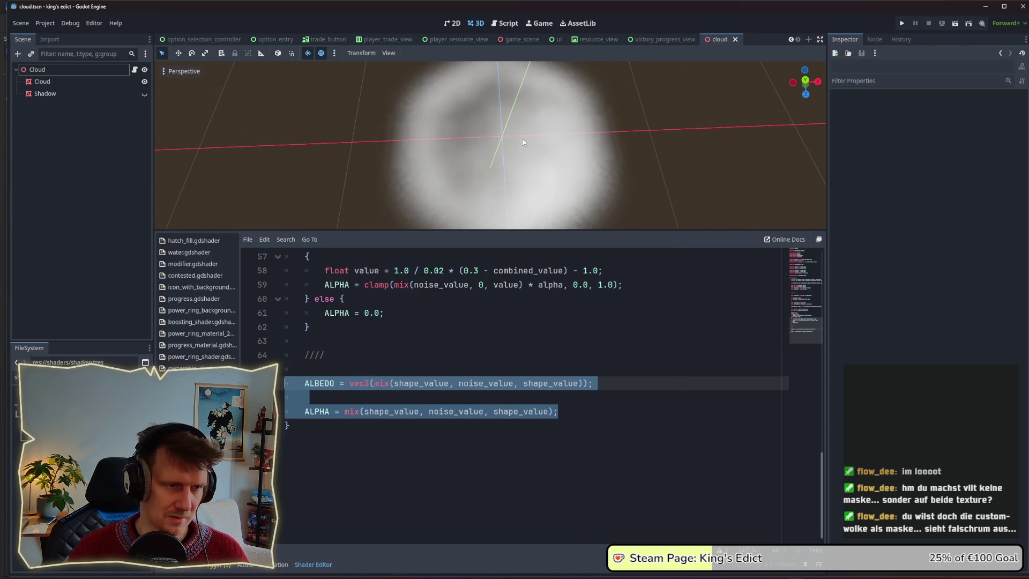
Inspect the soft blurry cloud from several angles, then run the King's Edict project
scroll(523, 140, down, 3)
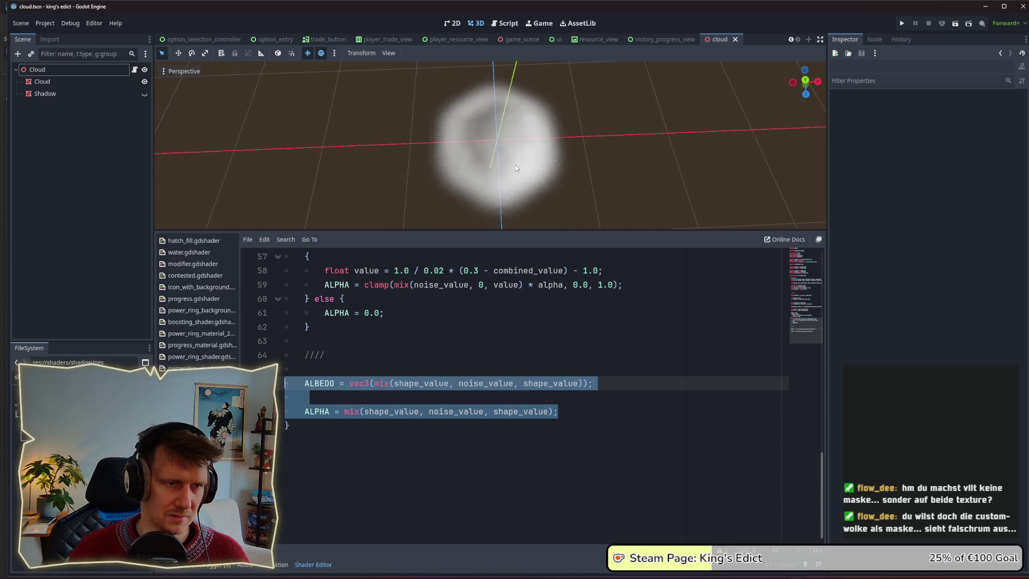
drag(516, 165, 518, 160)
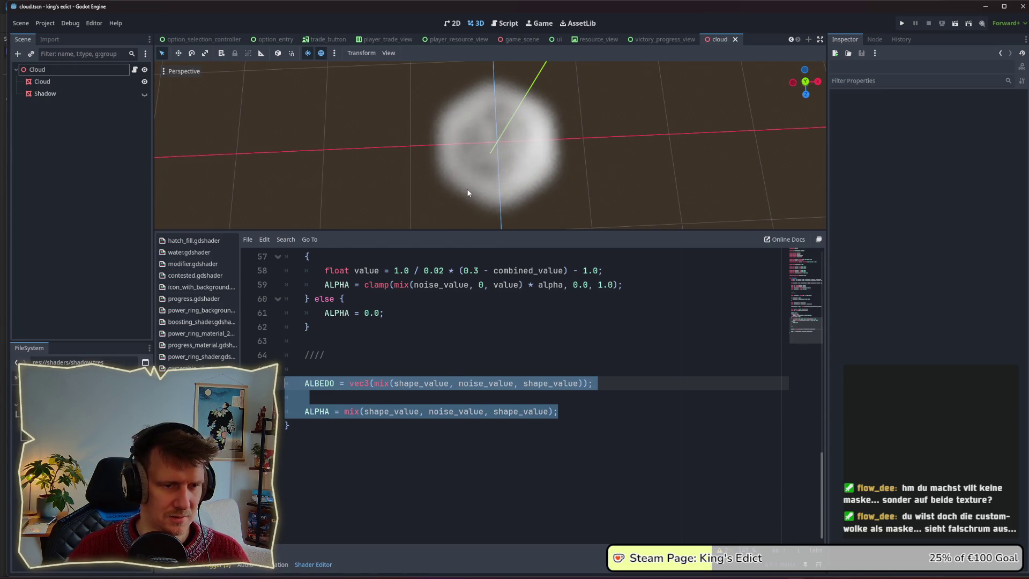
double_click(471, 384)
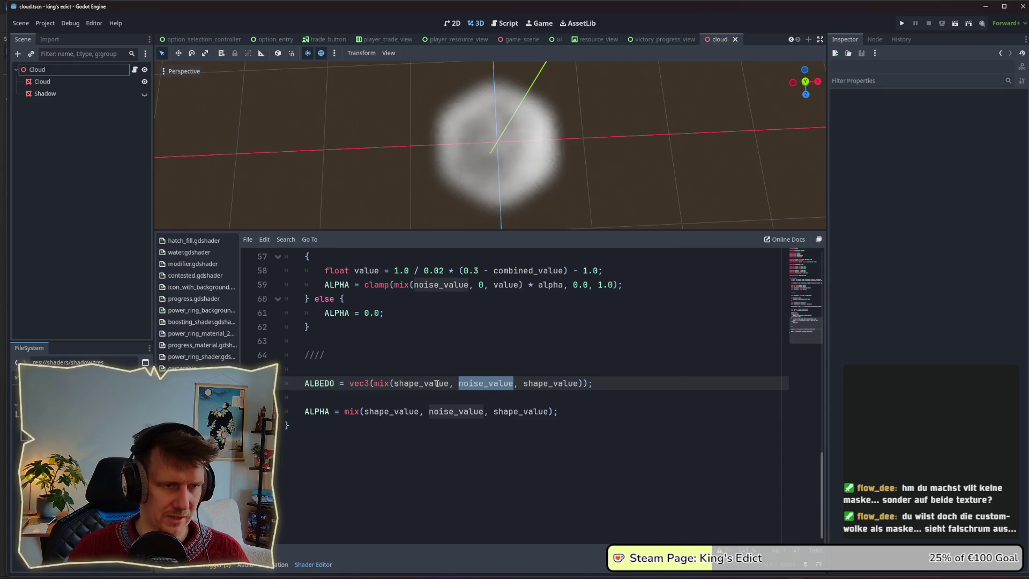
click(440, 383)
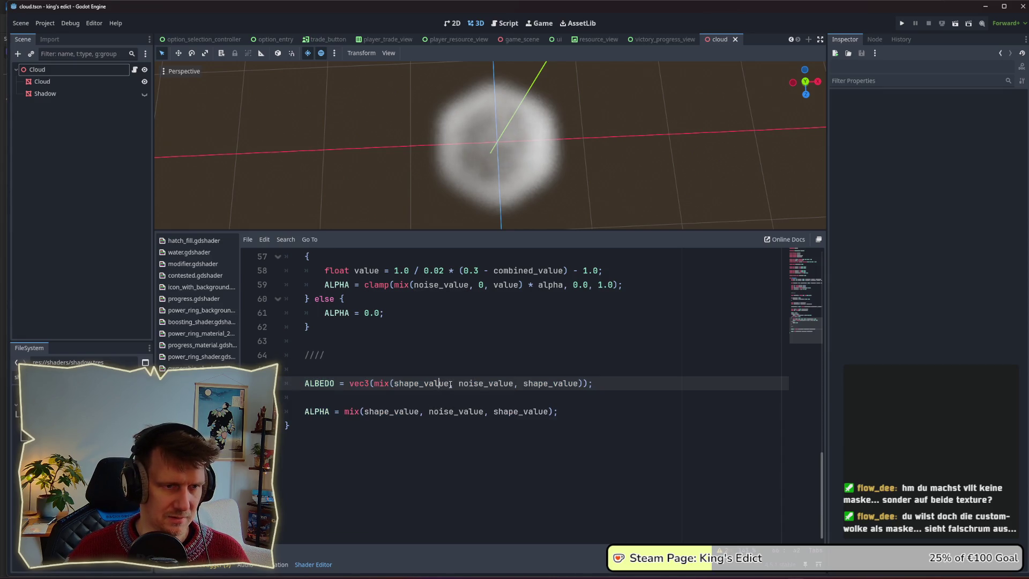
scroll(468, 143, up, 2)
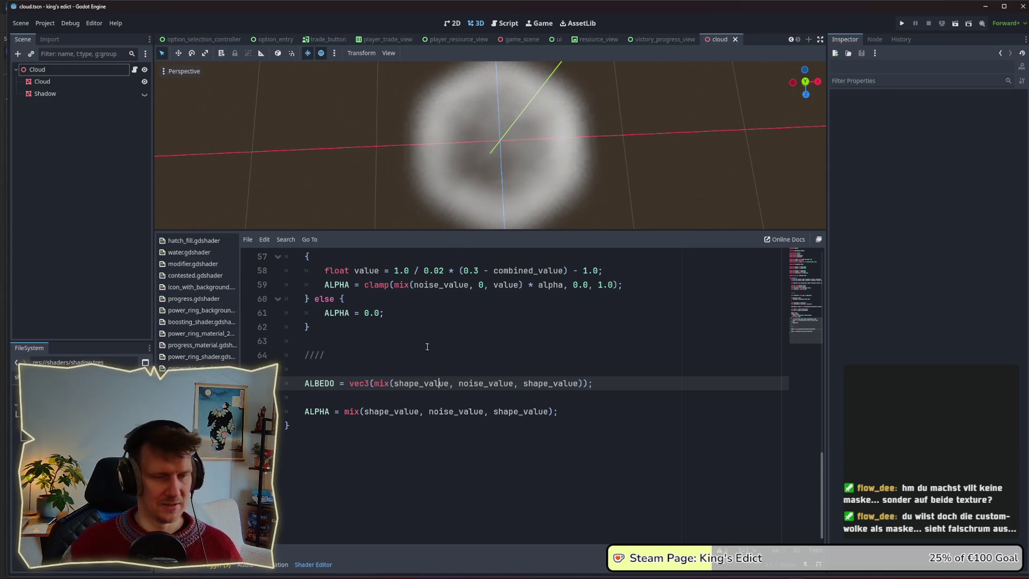
scroll(590, 133, up, 1)
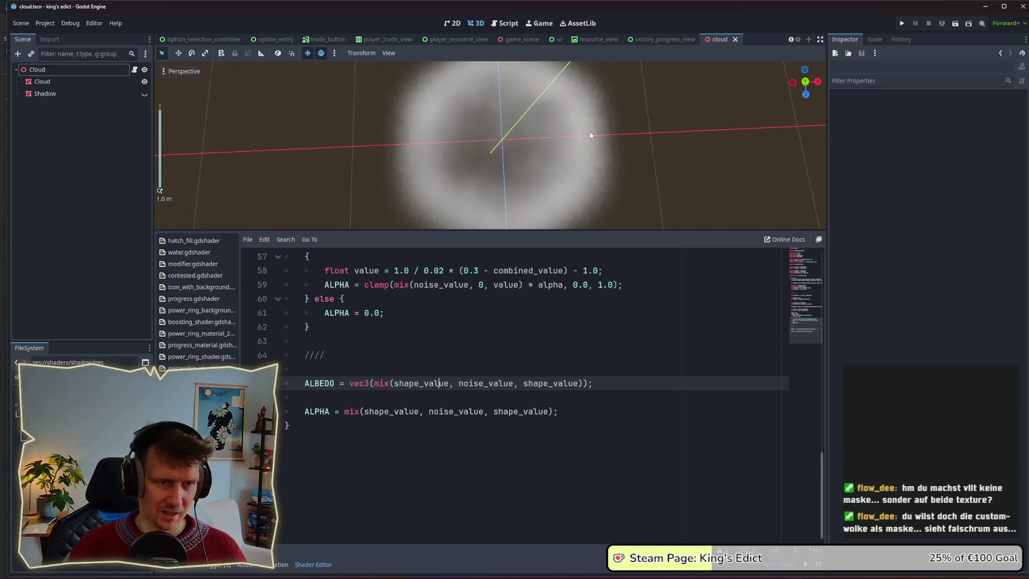
scroll(516, 150, down, 4)
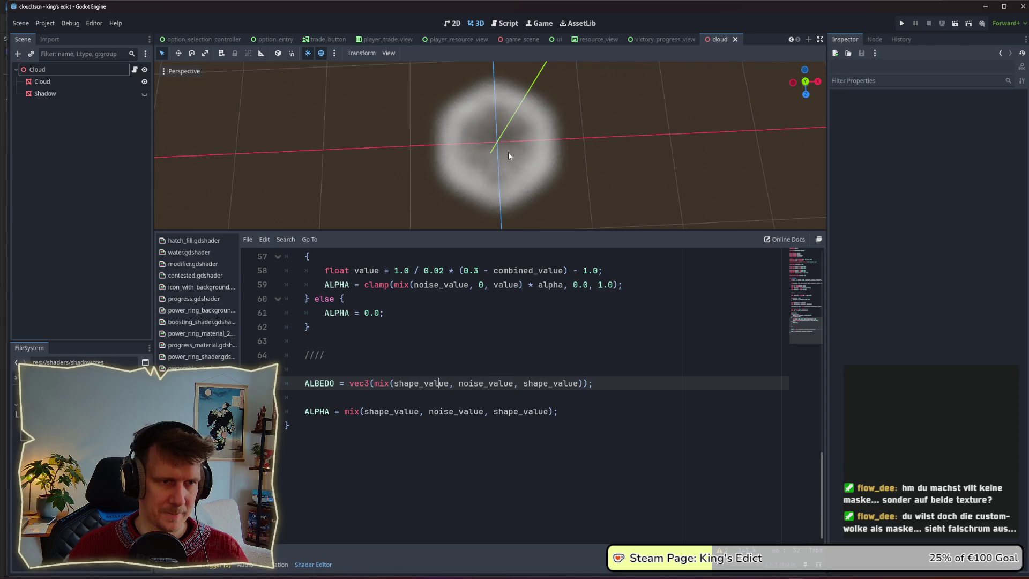
scroll(500, 162, down, 2)
drag(500, 163, 462, 106)
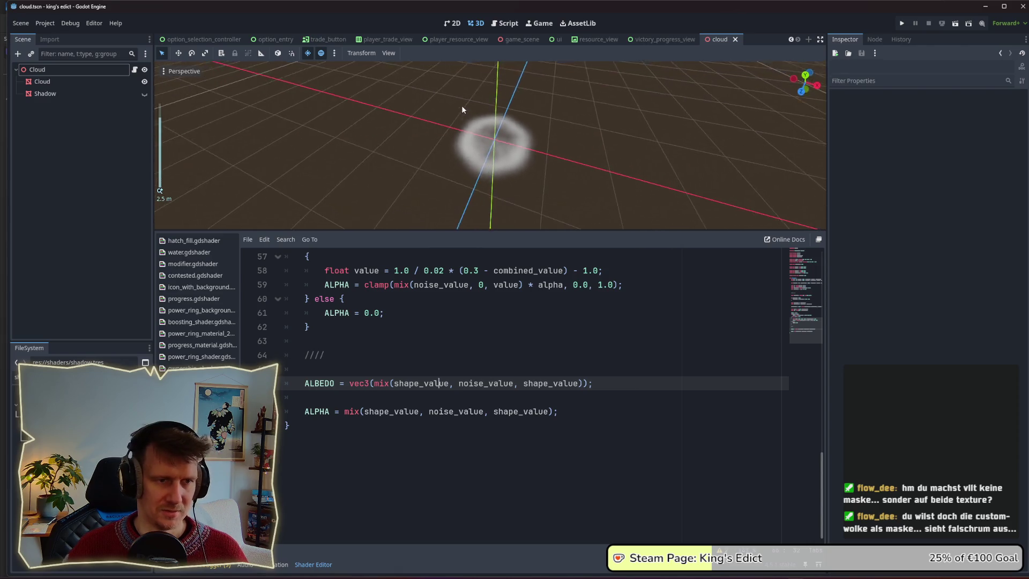
scroll(468, 107, down, 2)
scroll(476, 132, down, 6)
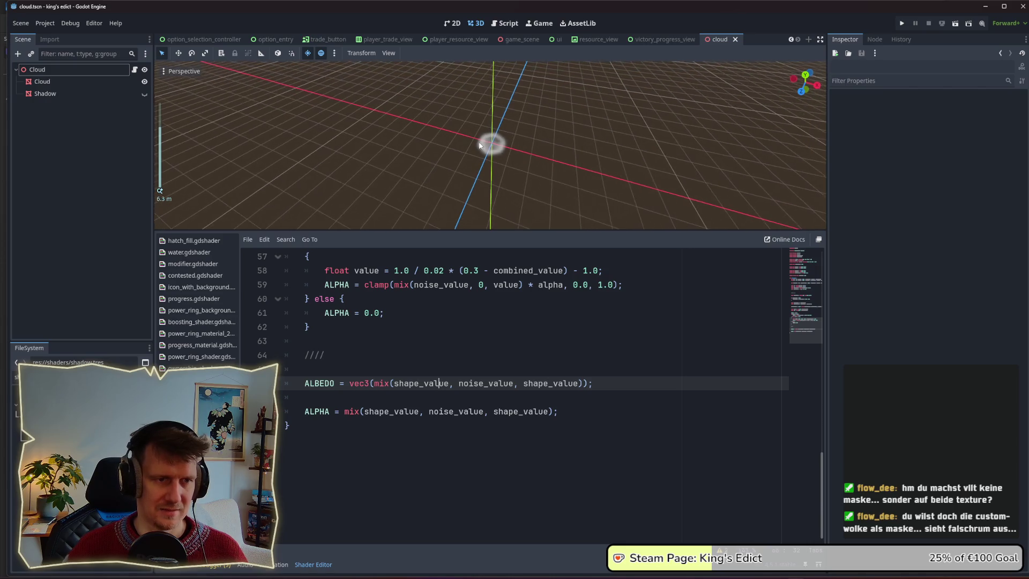
click(905, 24)
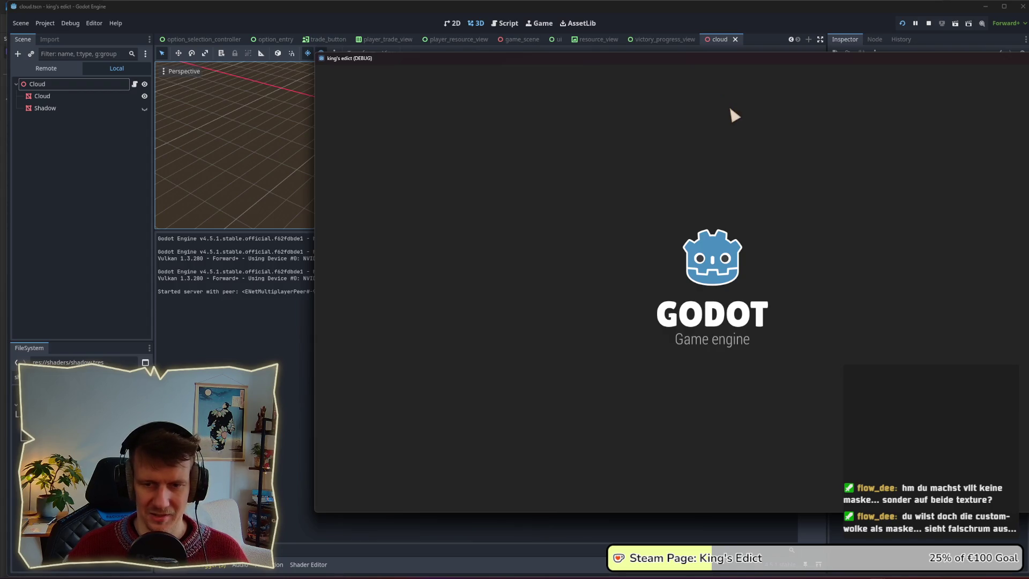
Create a new game on the map i_know_this_place.map and pick a start position
click(545, 198)
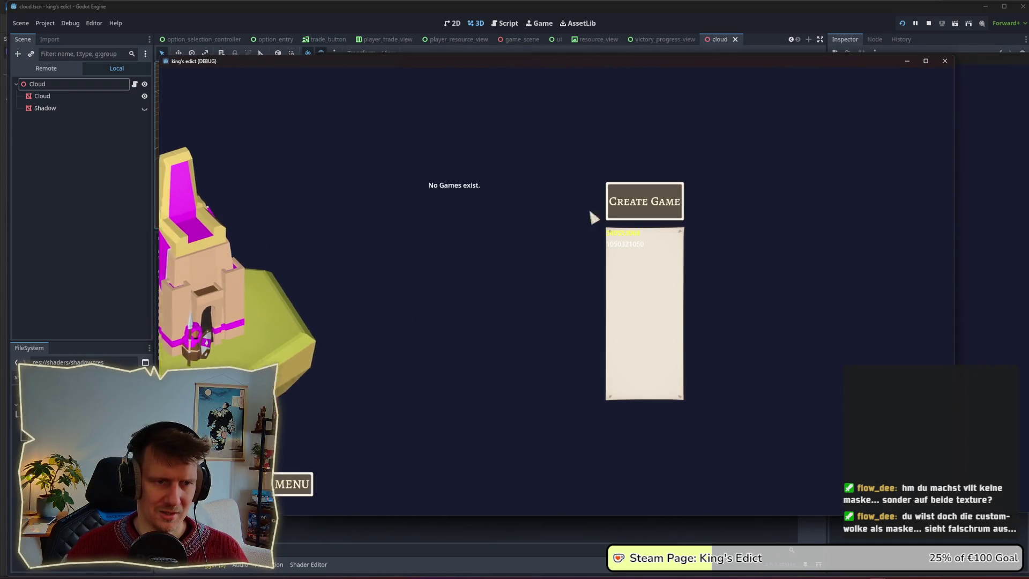
click(661, 114)
click(643, 168)
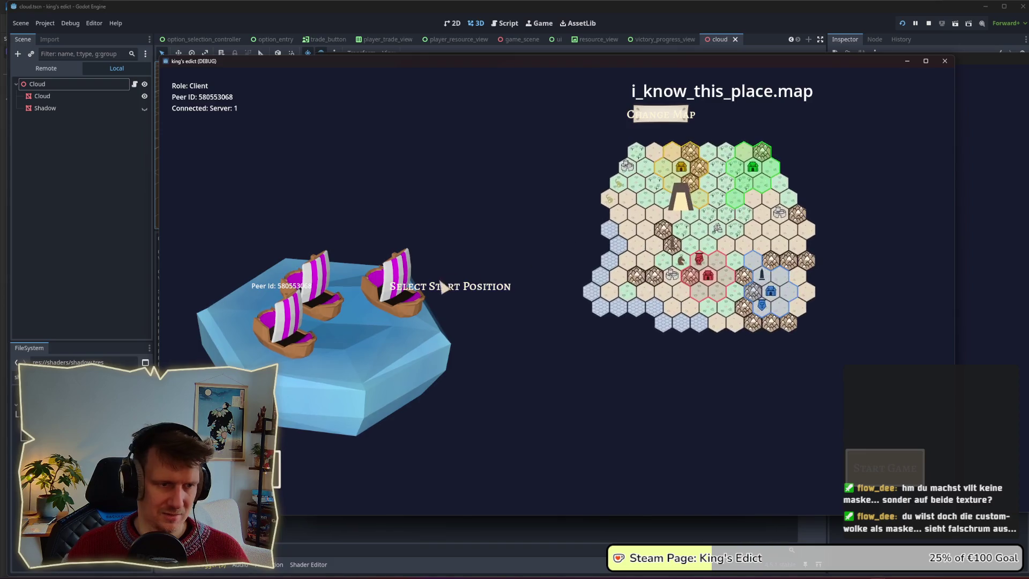
click(394, 292)
click(394, 331)
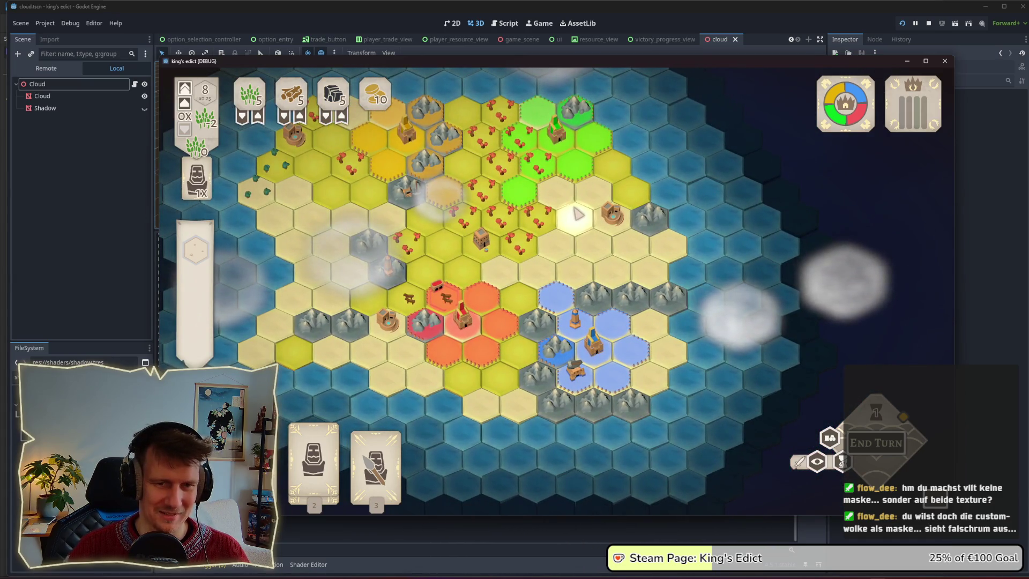
Pan and zoom across the hex map to watch the clouds, then stop the game
drag(575, 214, 684, 241)
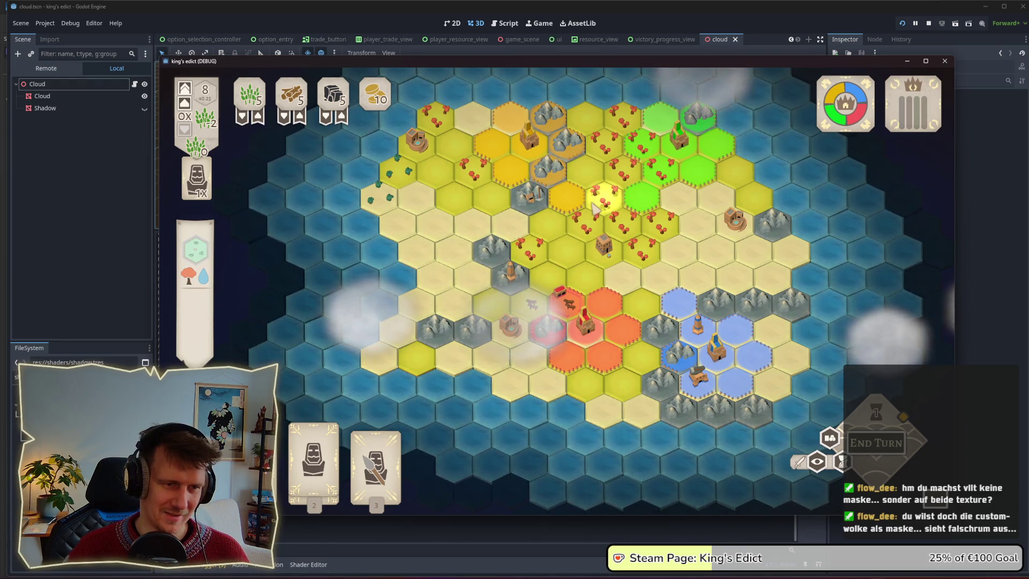
drag(594, 234, 598, 268)
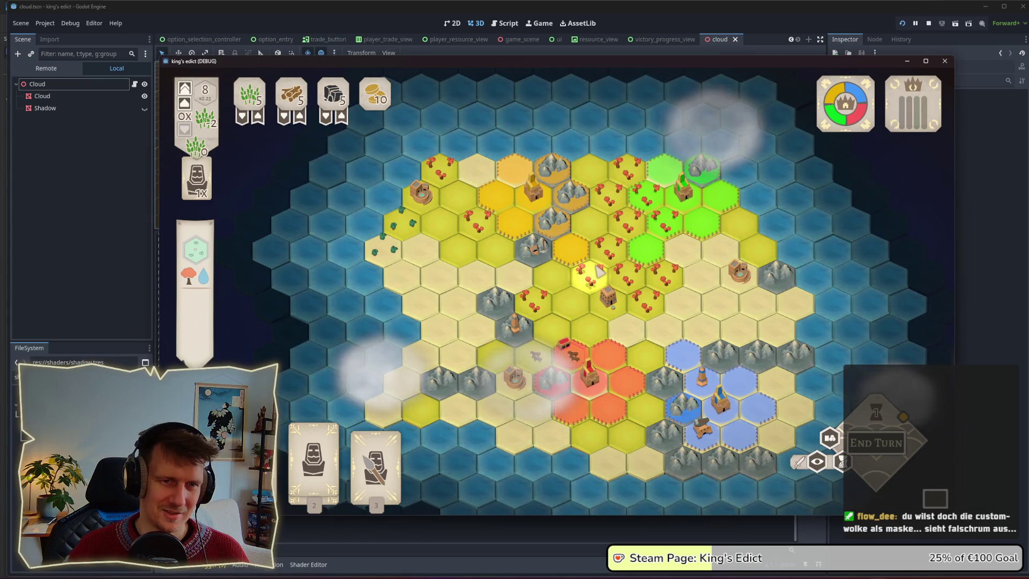
drag(599, 272, 583, 234)
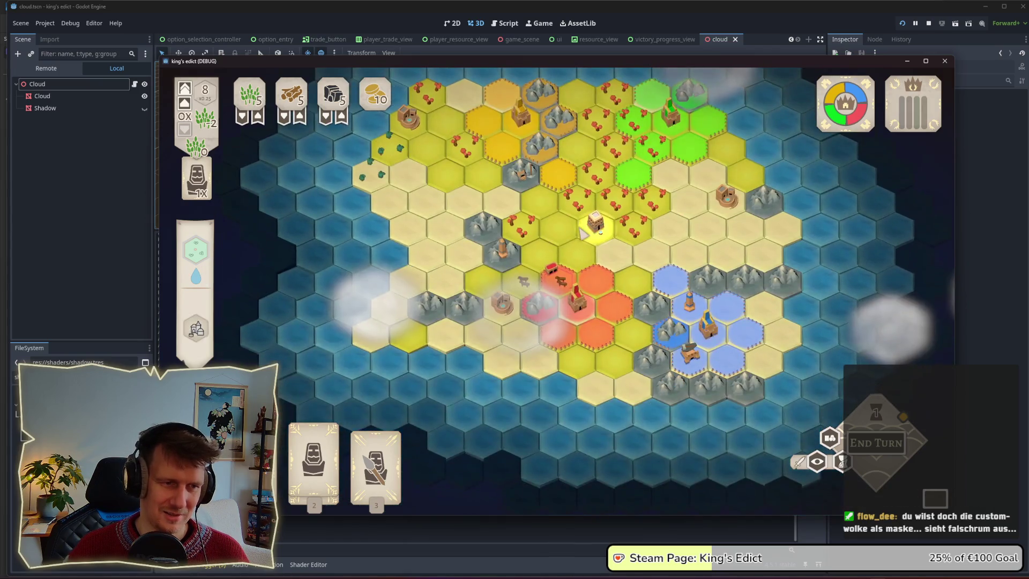
click(583, 234)
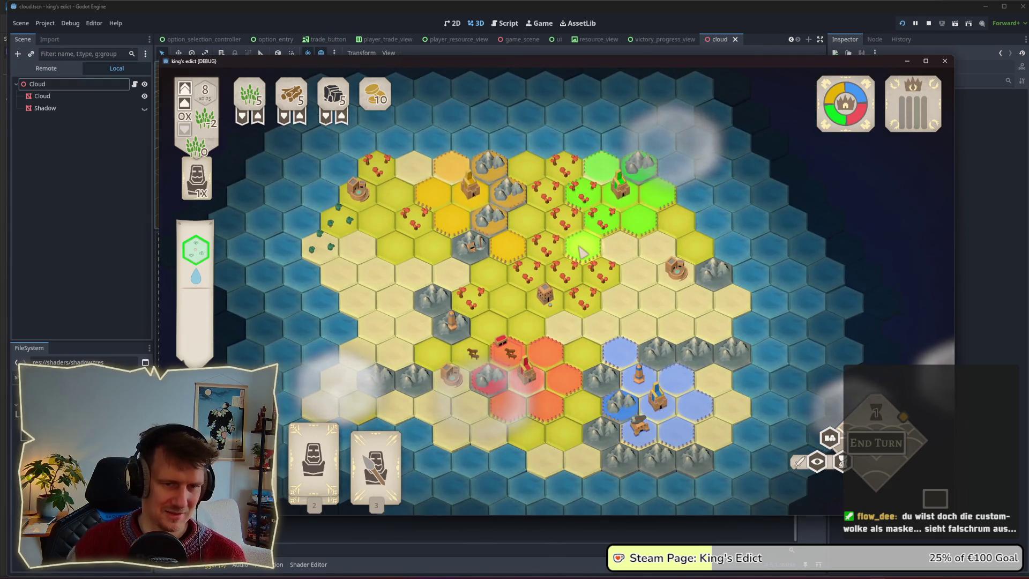
scroll(584, 254, down, 1)
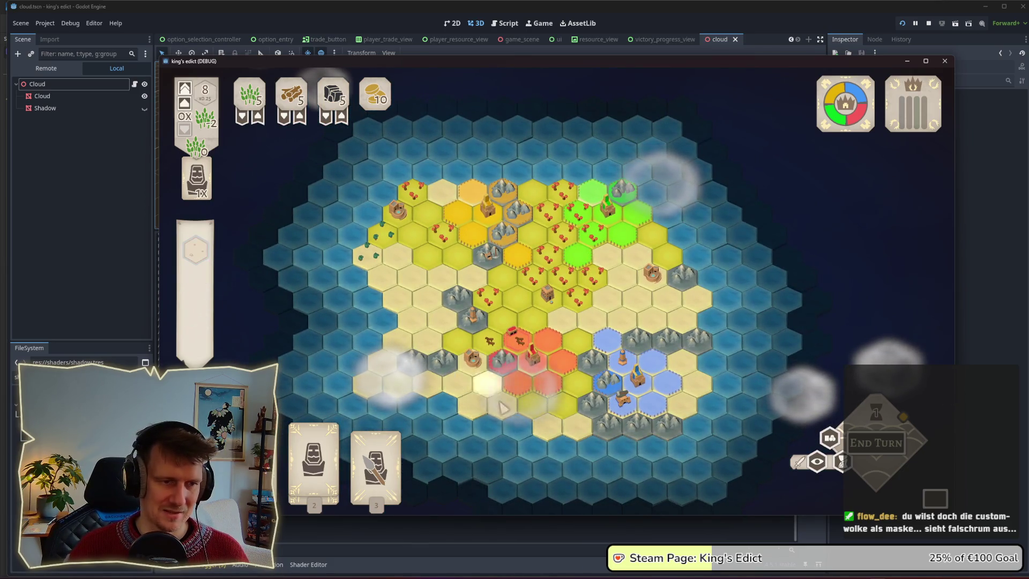
scroll(519, 302, up, 2)
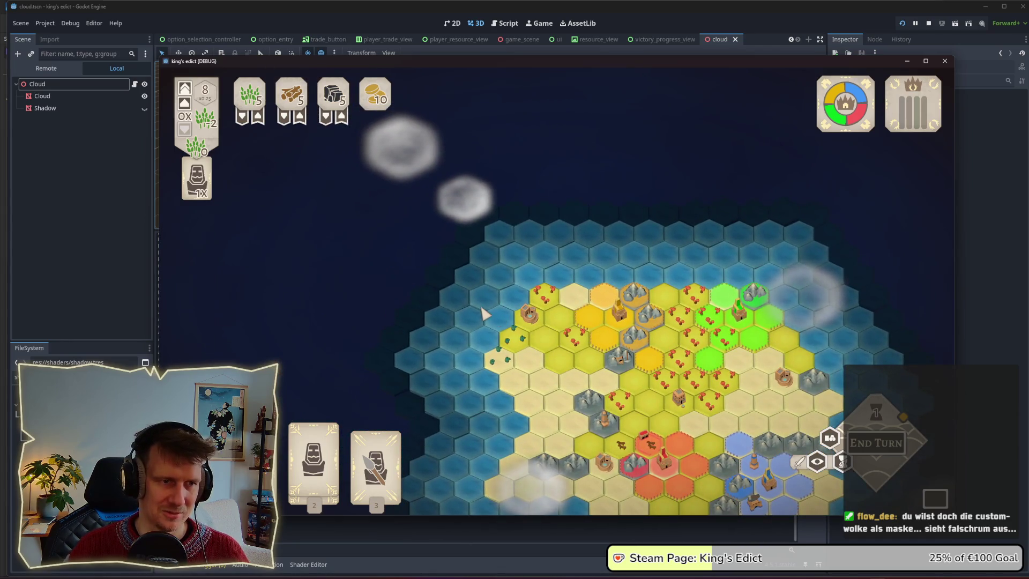
scroll(566, 299, down, 3)
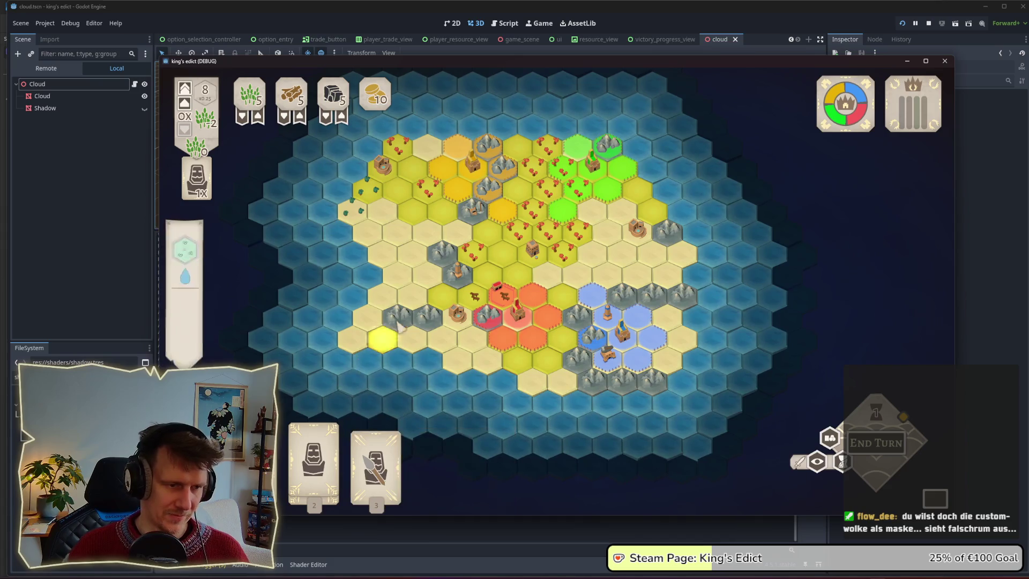
click(926, 25)
scroll(508, 220, up, 6)
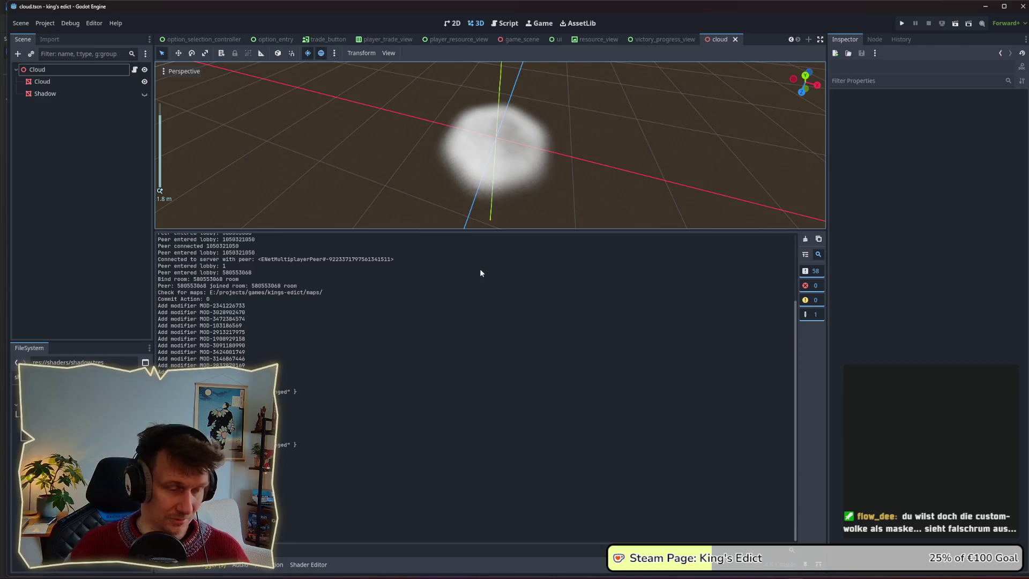
Change the ALBEDO mix weight to 1.0 - shape_value, using a float to fix the int/float error
click(309, 564)
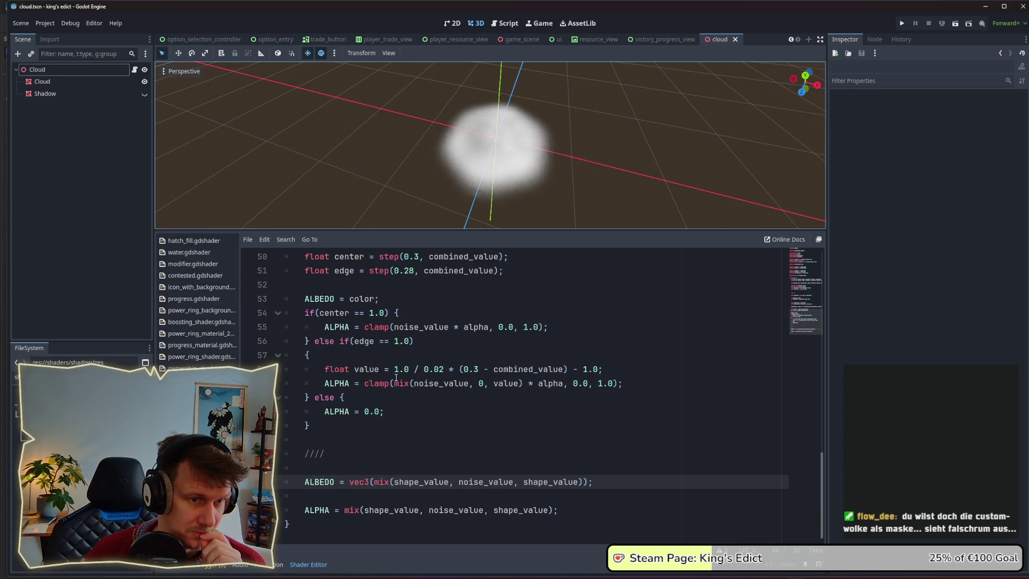
double_click(549, 482)
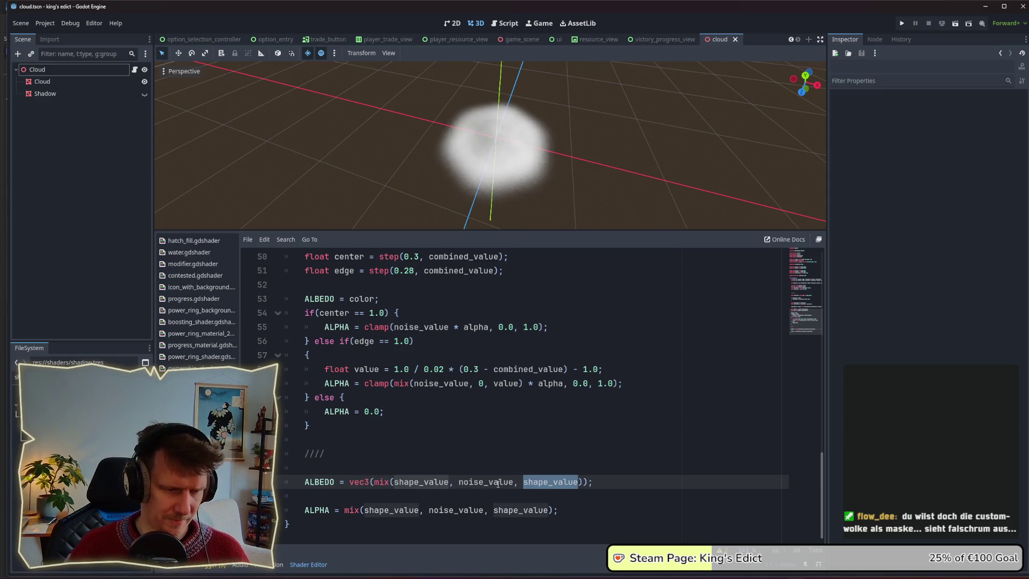
click(524, 481)
text(1-)
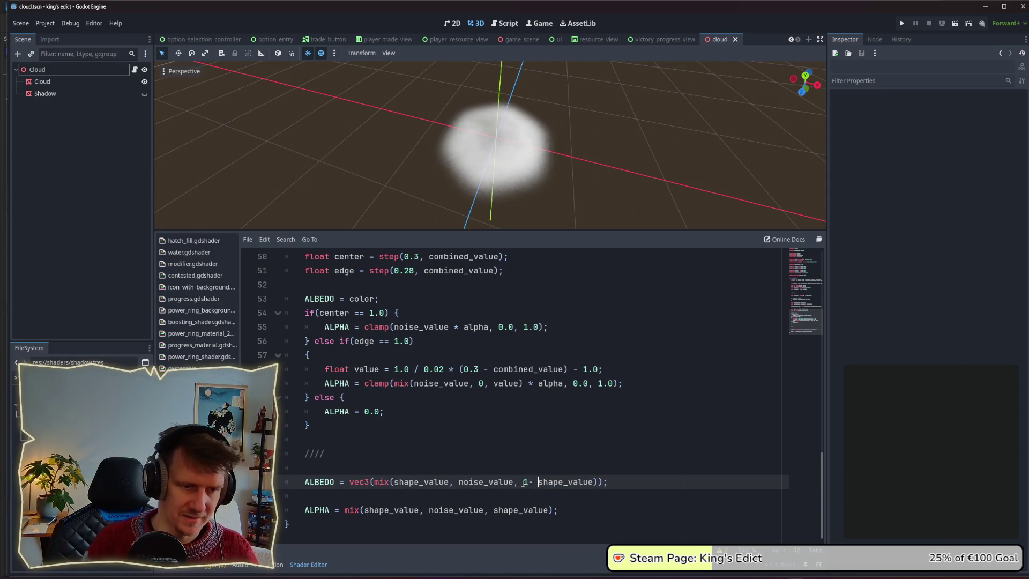
click(533, 482)
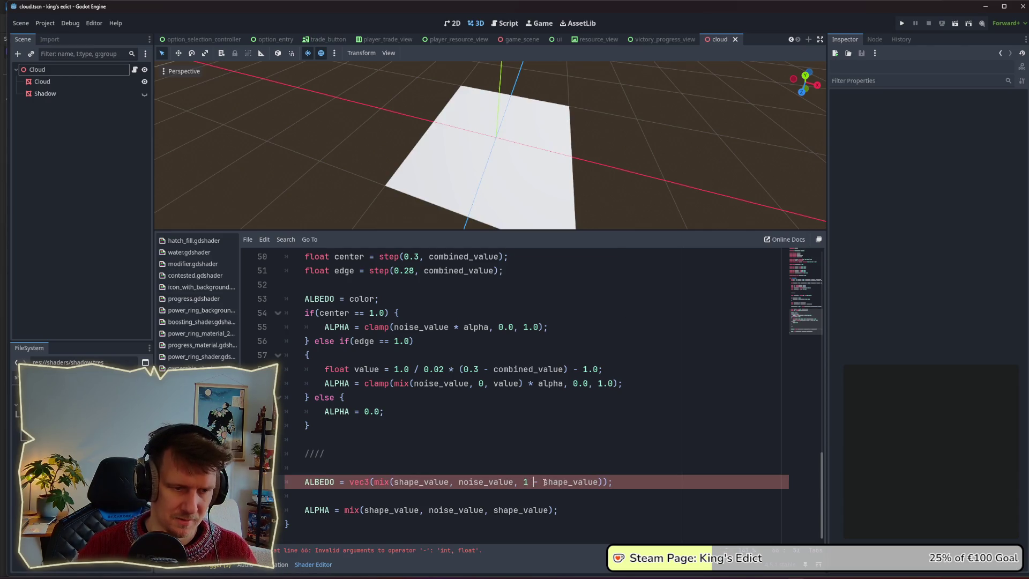
key(Left)
text(.0)
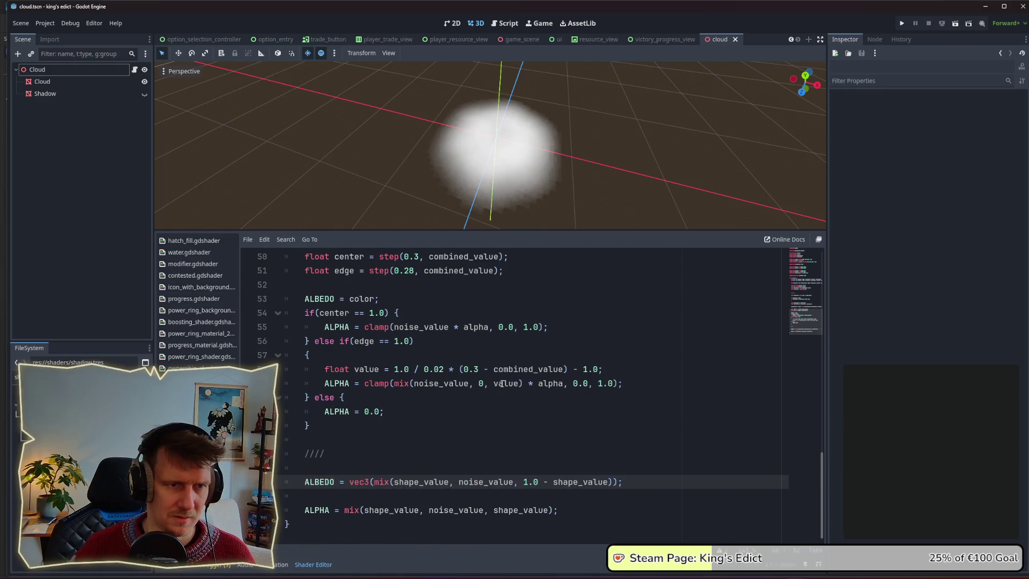
Orbit and zoom the 3D viewport to inspect the soft white cloud
mouse_move(549, 176)
mouse_down()
mouse_move(551, 197)
mouse_move(555, 164)
mouse_move(614, 184)
mouse_move(532, 162)
mouse_up()
scroll(554, 161, down, 5)
scroll(532, 162, up, 5)
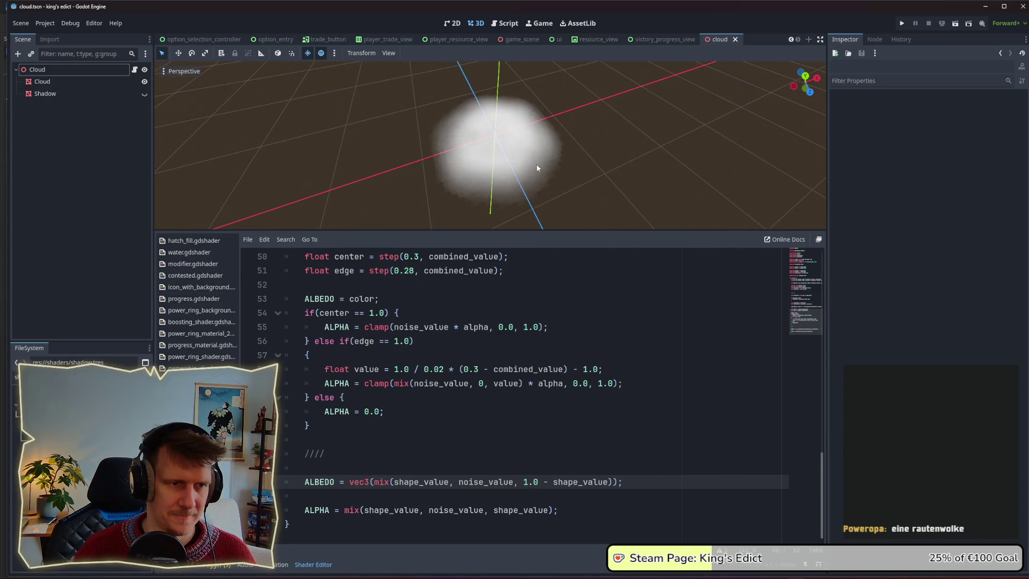
mouse_move(537, 167)
mouse_down()
mouse_move(546, 172)
mouse_move(536, 166)
mouse_up()
key(alt+Tab)
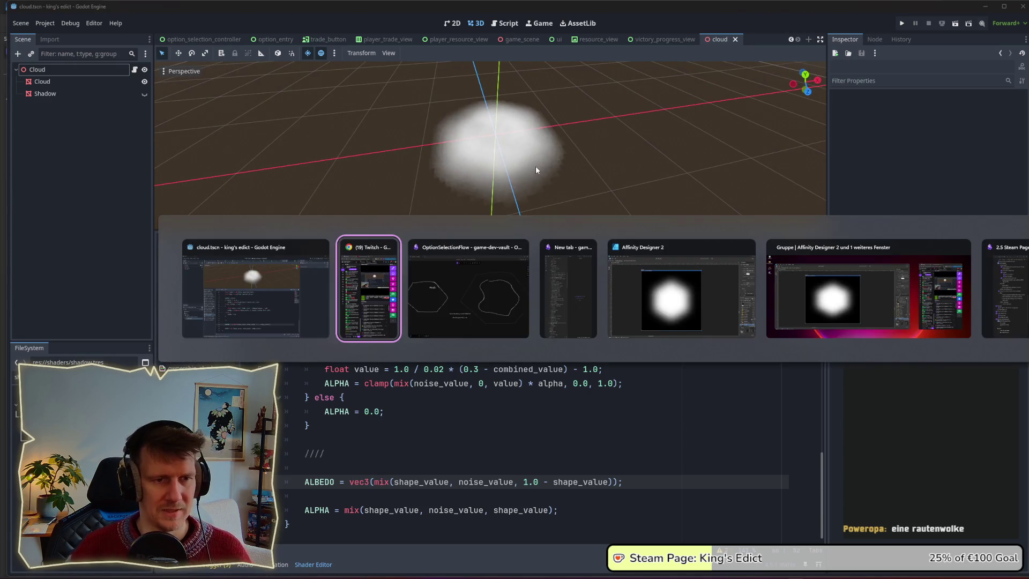
In Affinity Designer, resize the hex_mask artboard to a 256 x 256 px square
click(659, 294)
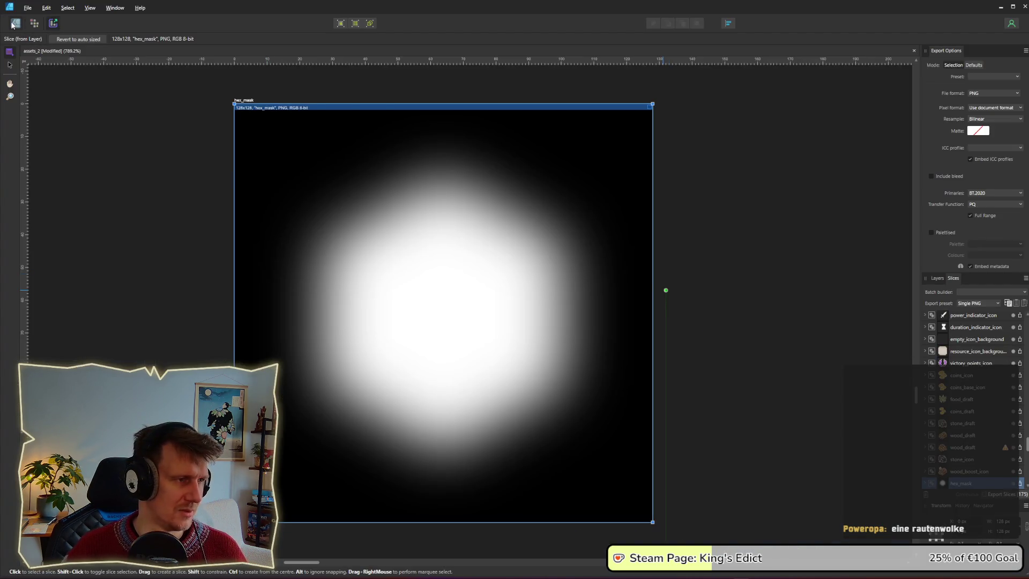
click(15, 23)
scroll(371, 256, down, 4)
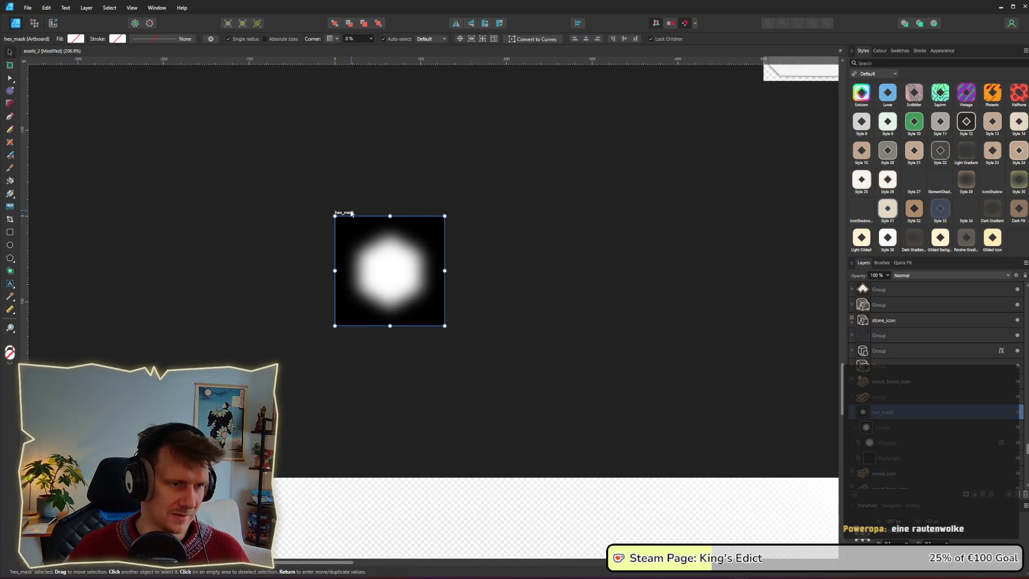
click(917, 443)
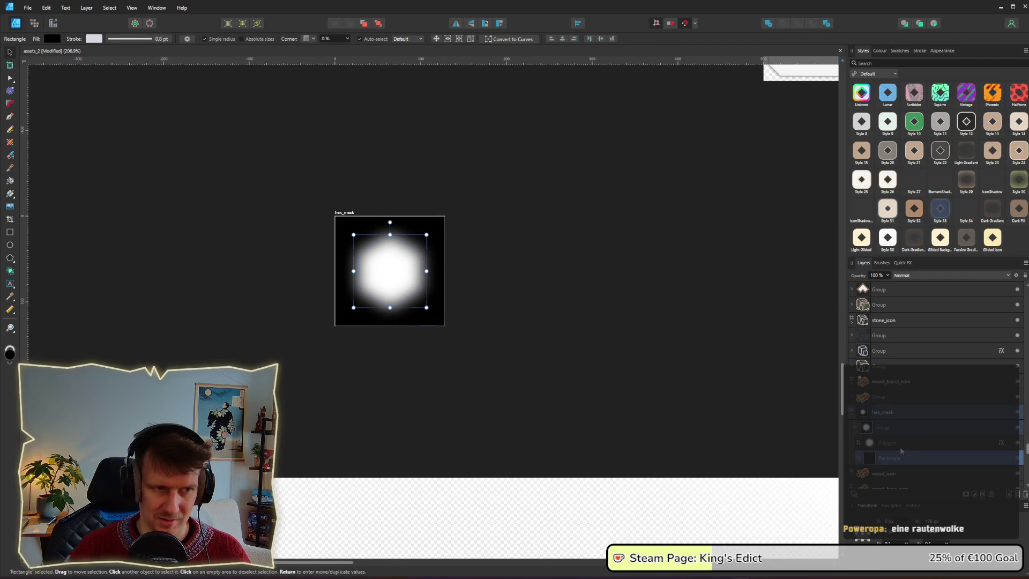
click(344, 213)
mouse_move(445, 324)
mouse_down()
mouse_move(542, 385)
mouse_move(523, 379)
mouse_move(524, 403)
mouse_move(547, 397)
mouse_move(525, 374)
mouse_up()
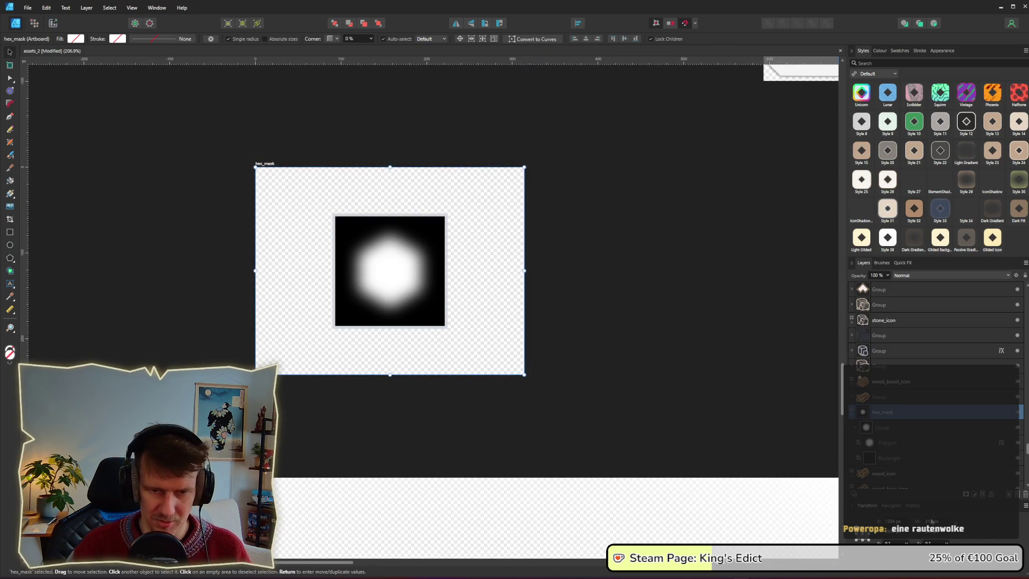
key(Return)
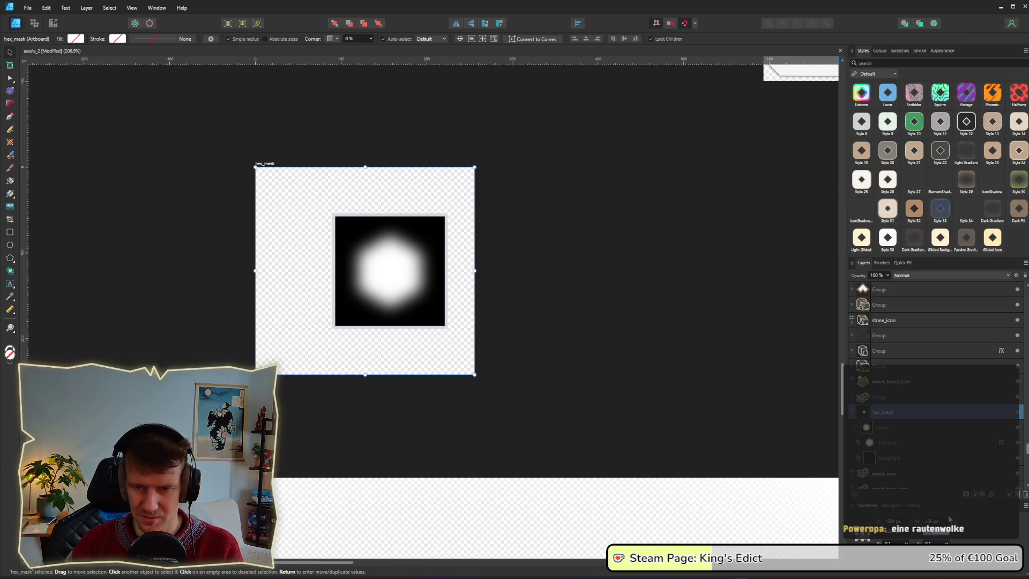
key(Return)
Stretch the black background rectangle to cover the whole enlarged artboard
click(406, 268)
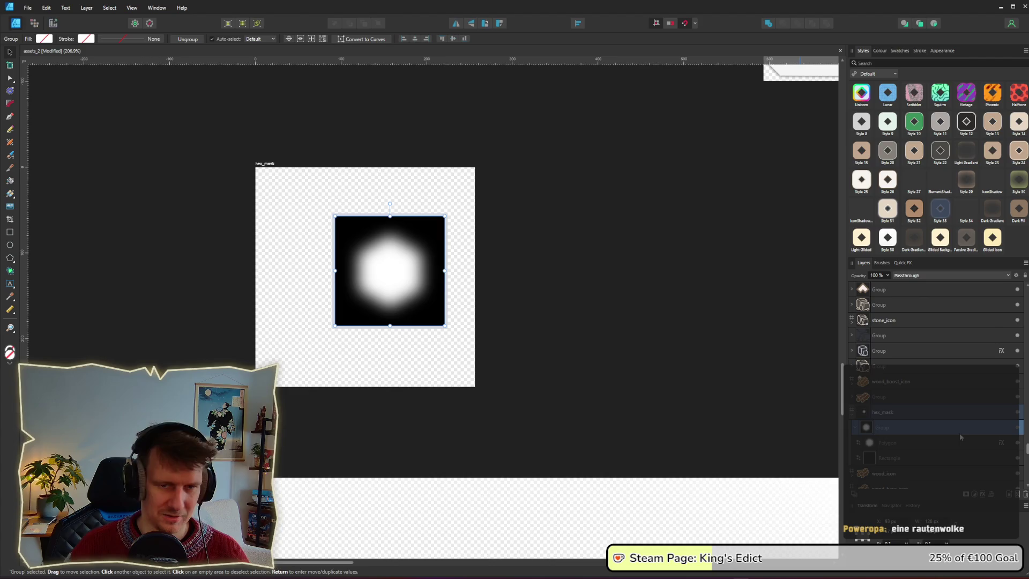
click(902, 440)
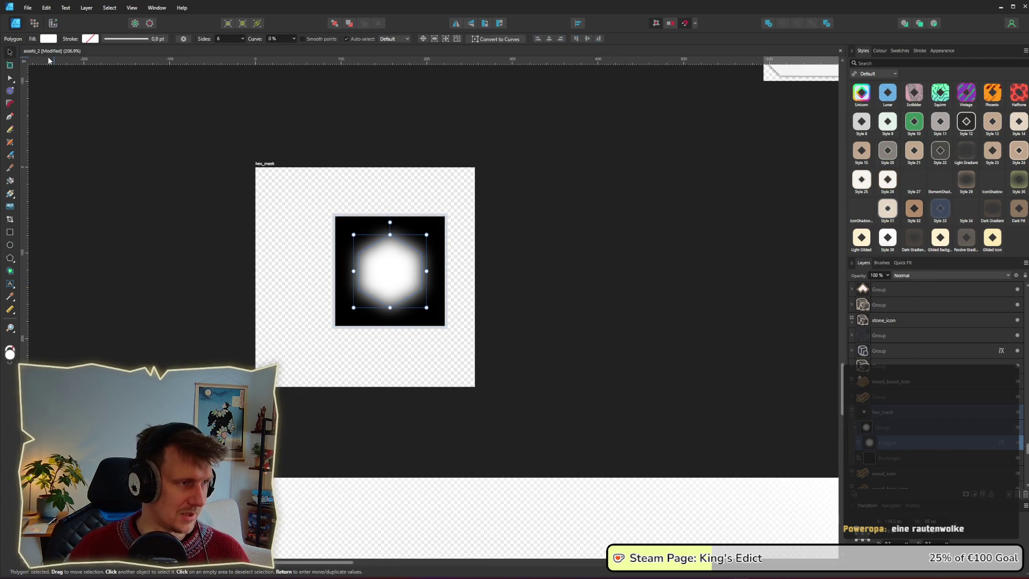
click(340, 218)
drag(336, 217, 255, 167)
mouse_move(444, 325)
mouse_down()
mouse_move(489, 391)
mouse_move(471, 386)
mouse_up()
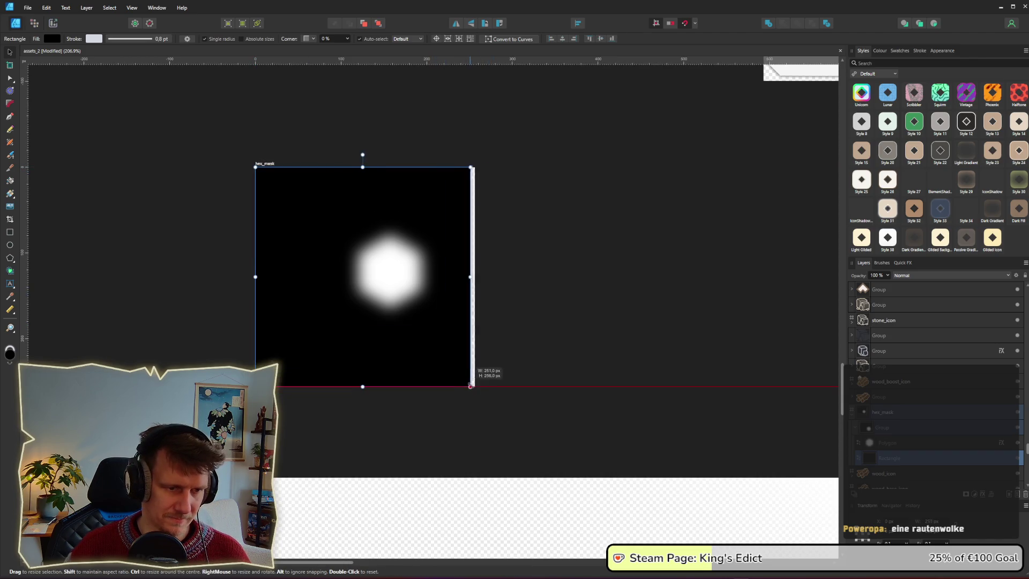
click(394, 276)
click(903, 456)
click(560, 349)
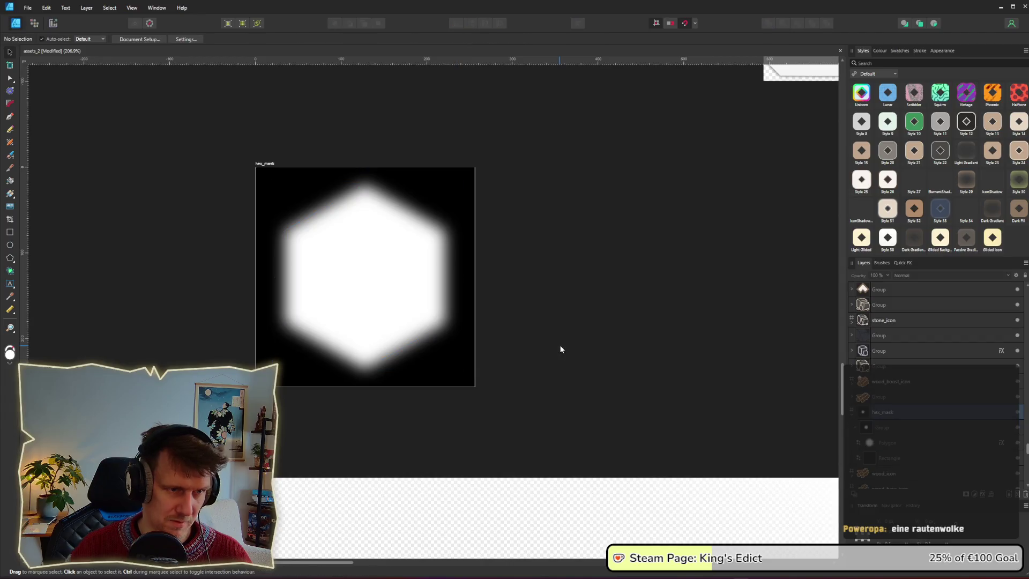
click(54, 24)
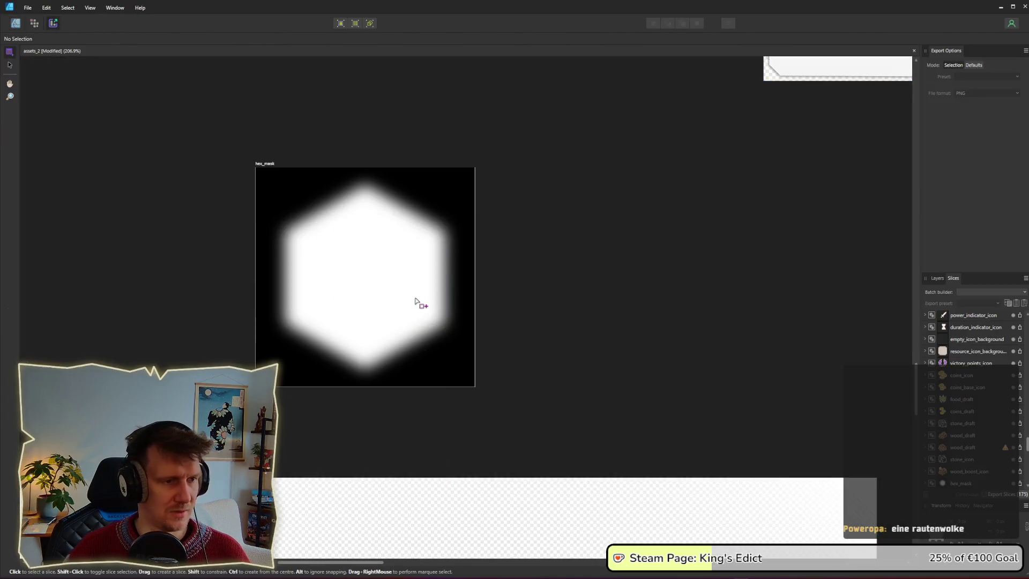
Delete the old hex_mask export slice
click(418, 301)
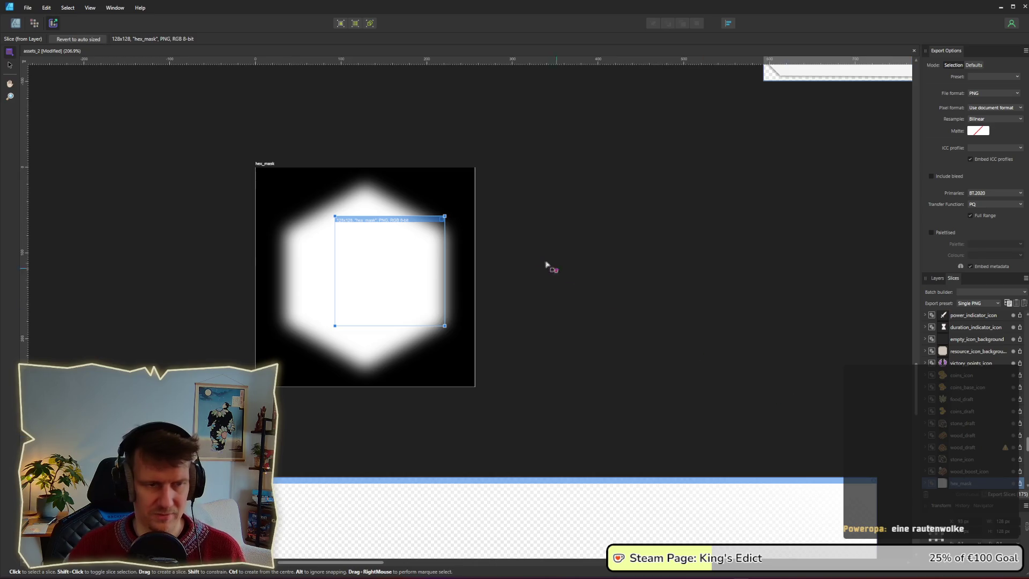
key(Delete)
click(508, 296)
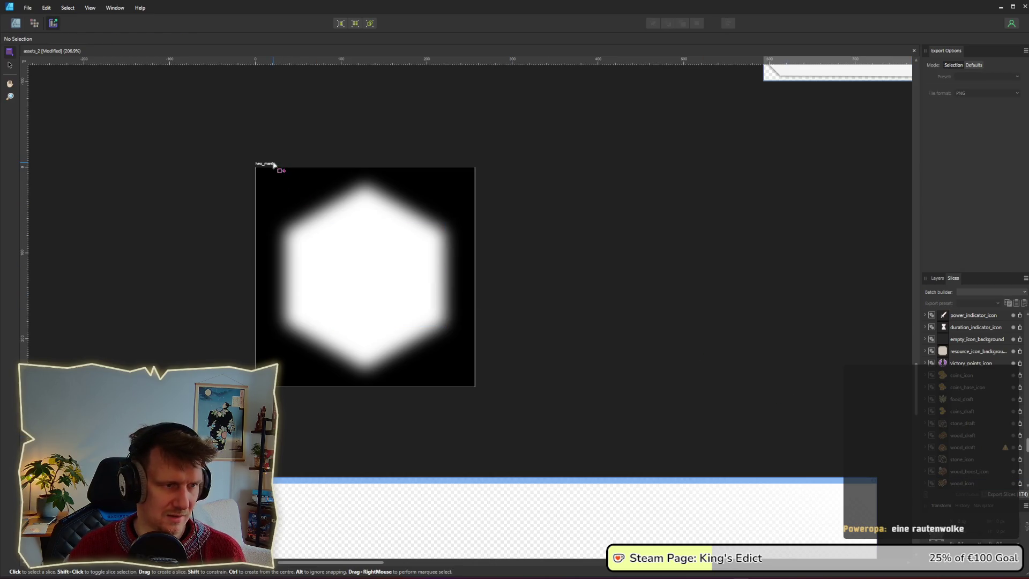
scroll(467, 269, down, 3)
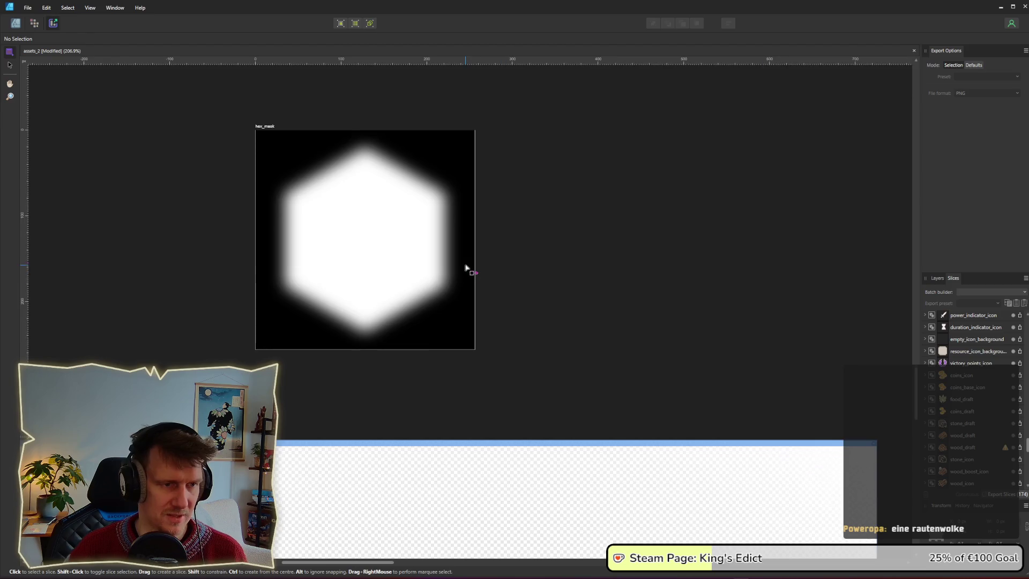
scroll(309, 197, up, 4)
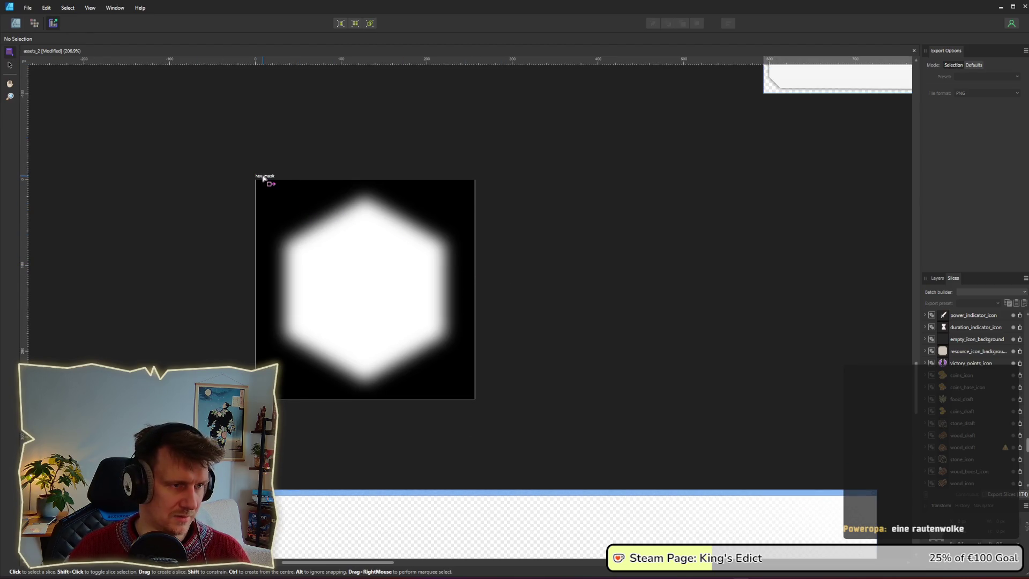
Create a new hex_mask slice from the artboard, sized to 256 x 256 px
click(395, 276)
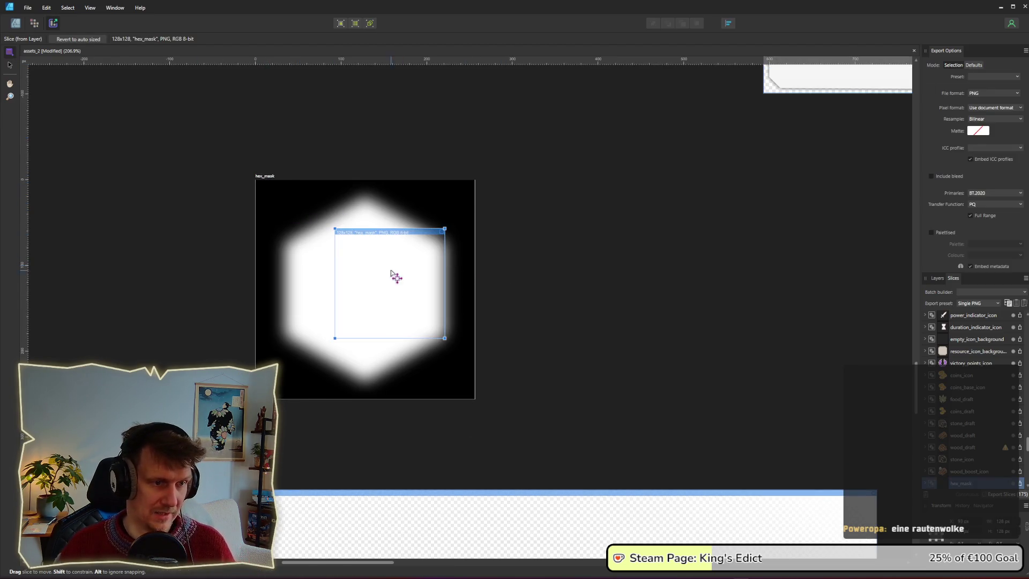
drag(335, 229, 256, 180)
drag(444, 338, 474, 397)
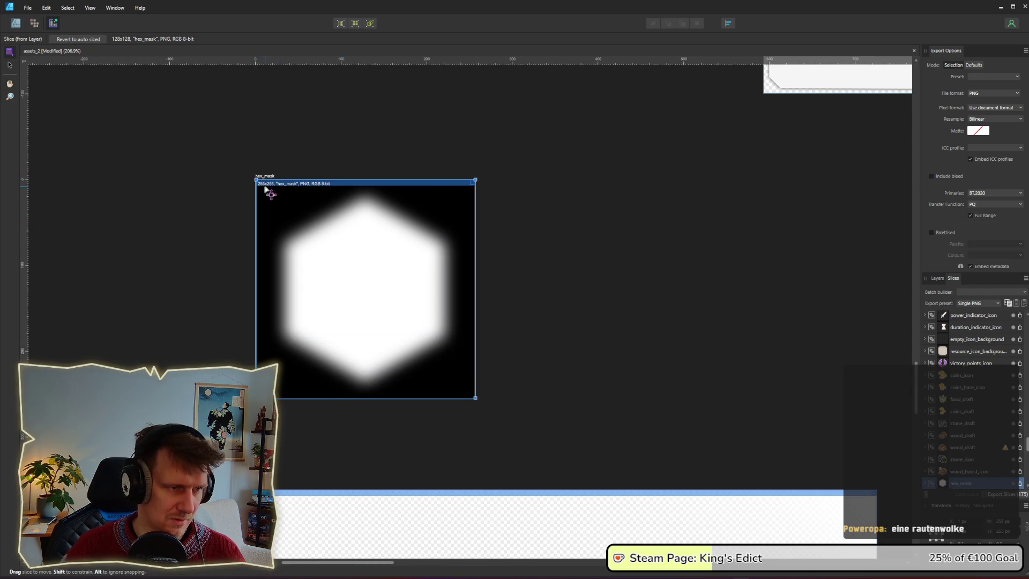
scroll(265, 185, up, 6)
drag(225, 177, 221, 177)
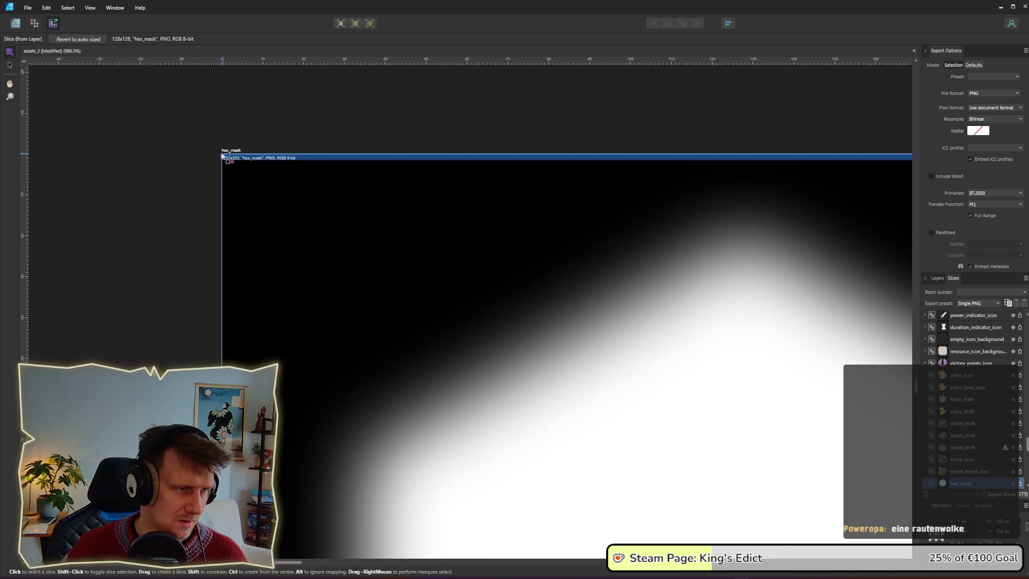
scroll(381, 226, down, 4)
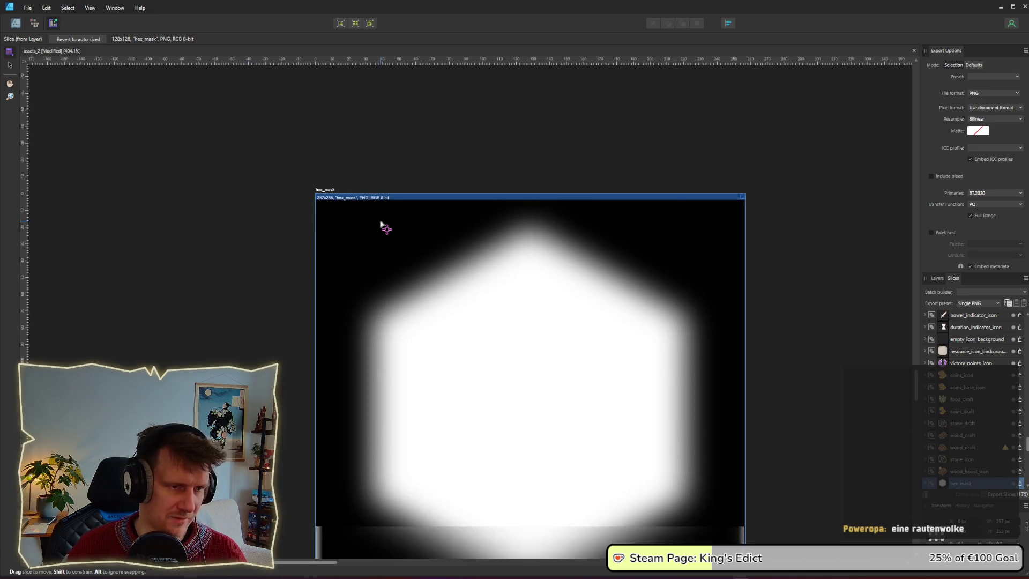
drag(745, 194, 744, 194)
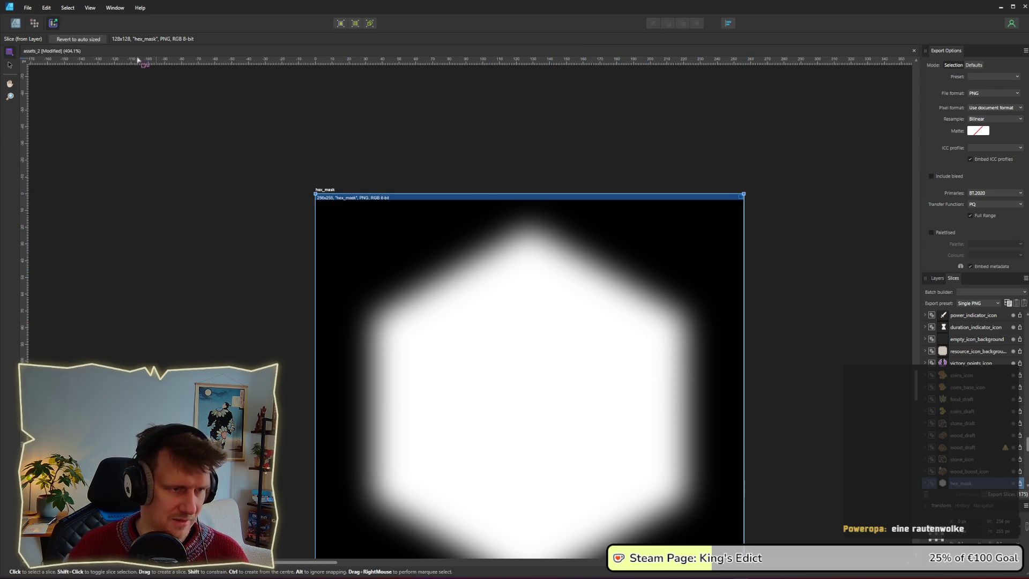
scroll(592, 437, down, 5)
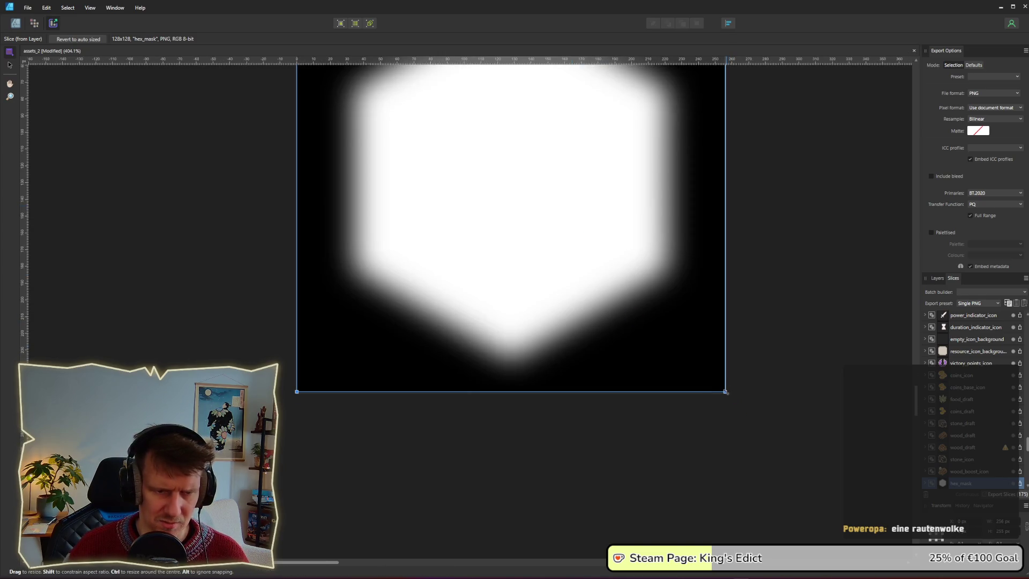
ctrl+scroll(582, 245, down, 3)
Export the hex_mask slice as PNG, replacing the existing file
click(499, 216)
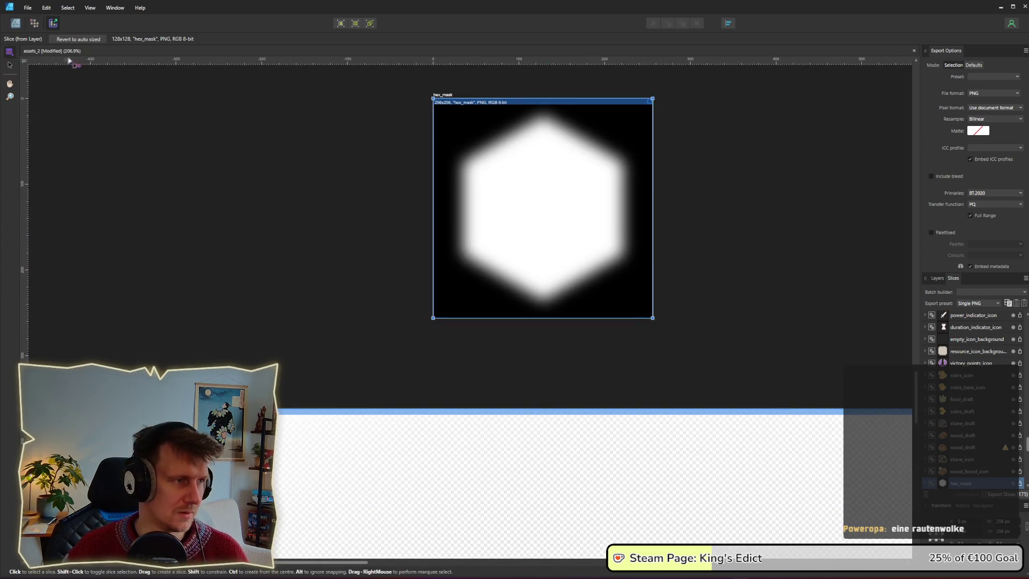
click(1020, 483)
key(Return)
key(Return)
key(alt+Tab)
key(alt+Tab)
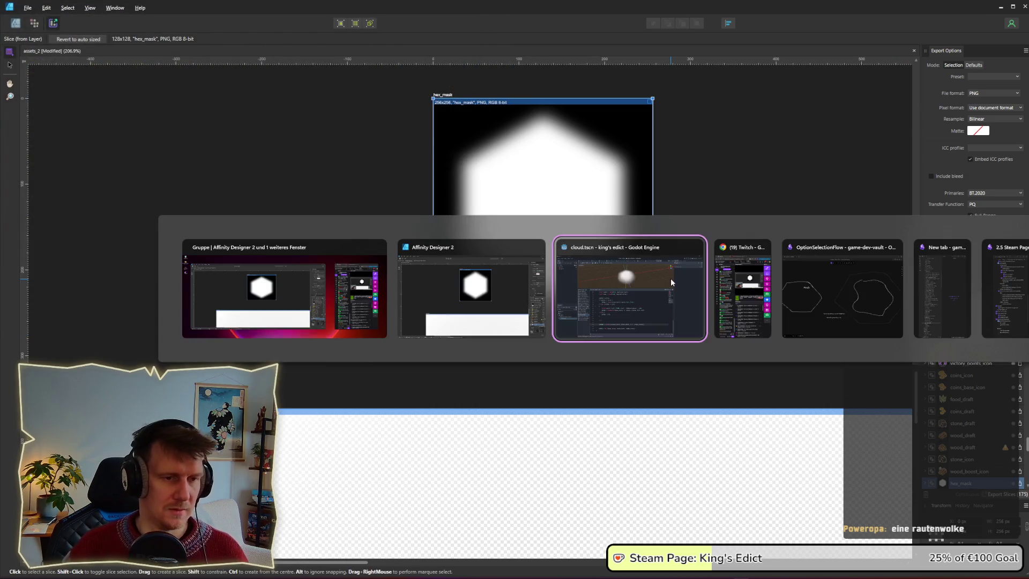
Remove '1.0 - ' so ALBEDO uses mix(shape_value, noise_value, shape_value)
scroll(555, 149, down, 5)
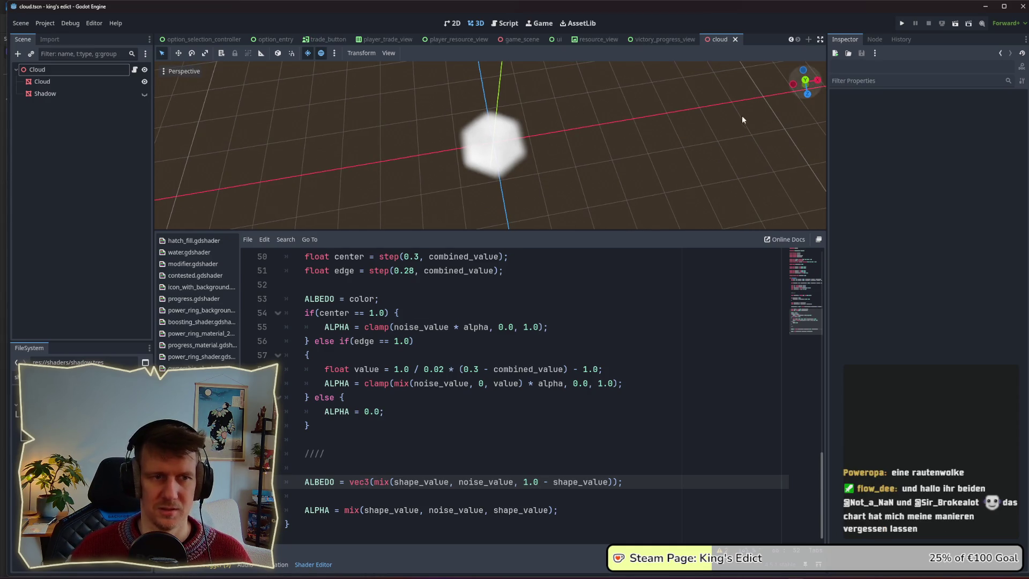
scroll(554, 149, up, 6)
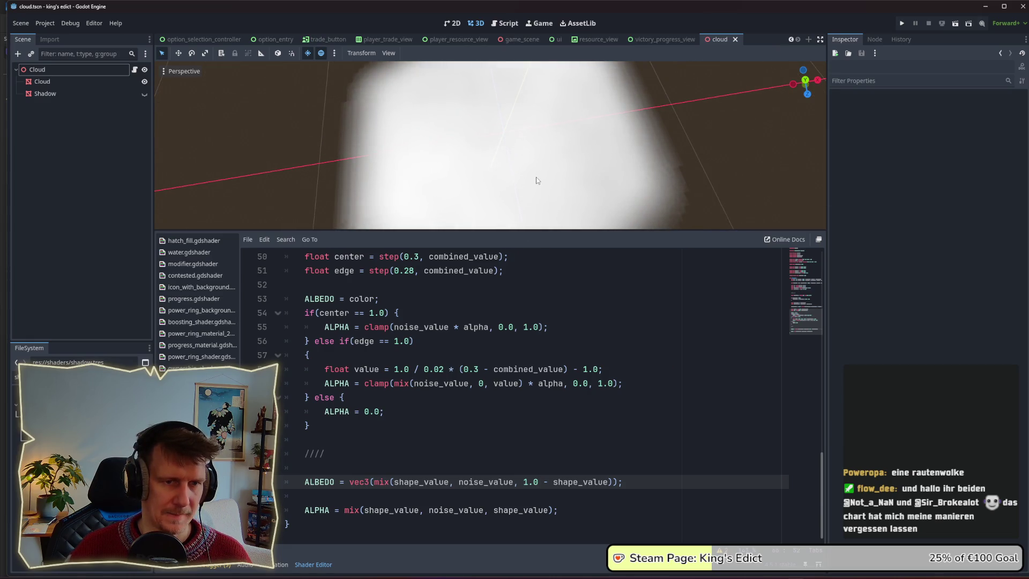
scroll(536, 180, down, 2)
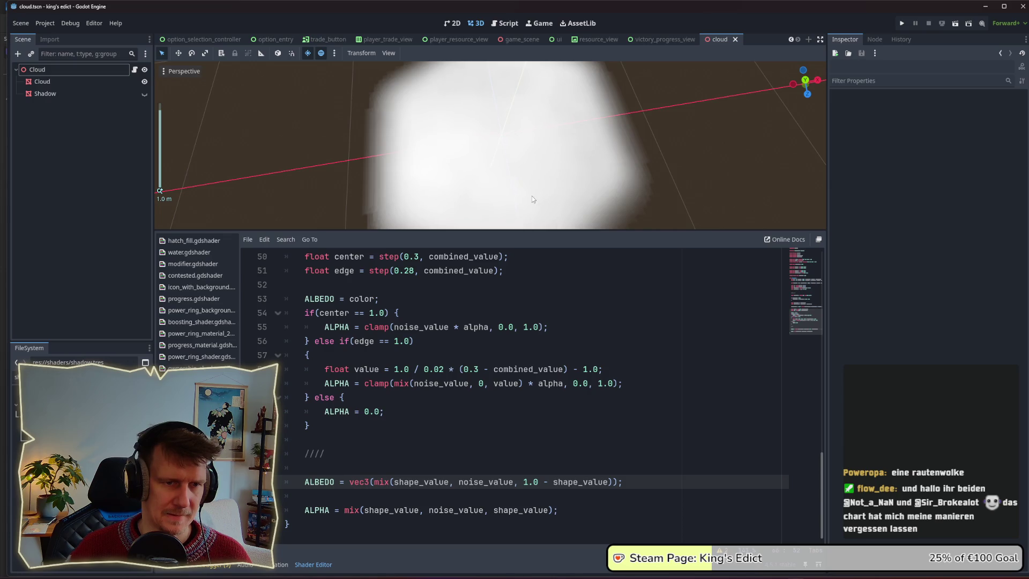
drag(551, 482, 523, 482)
key(BackSpace)
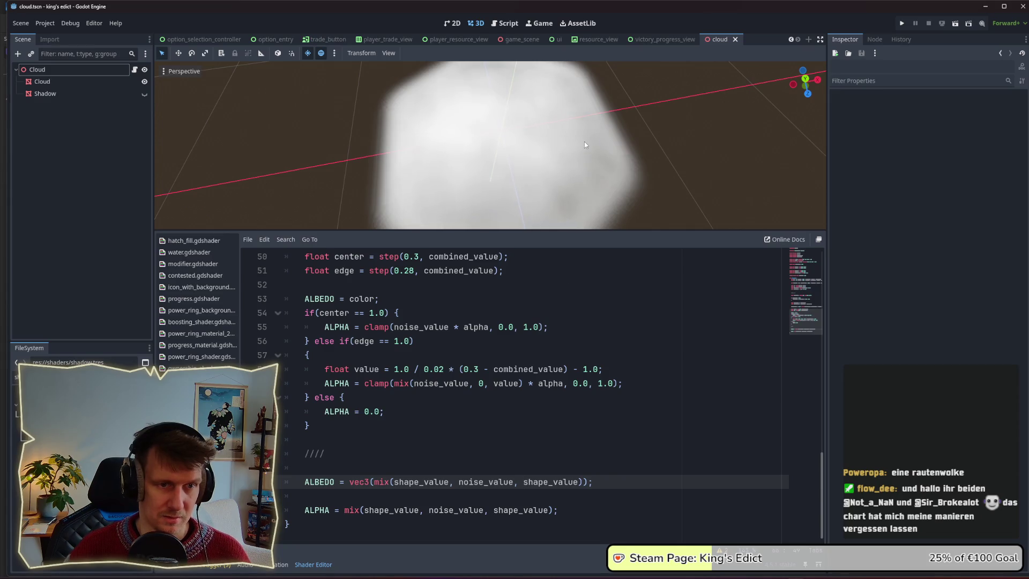
scroll(584, 141, down, 2)
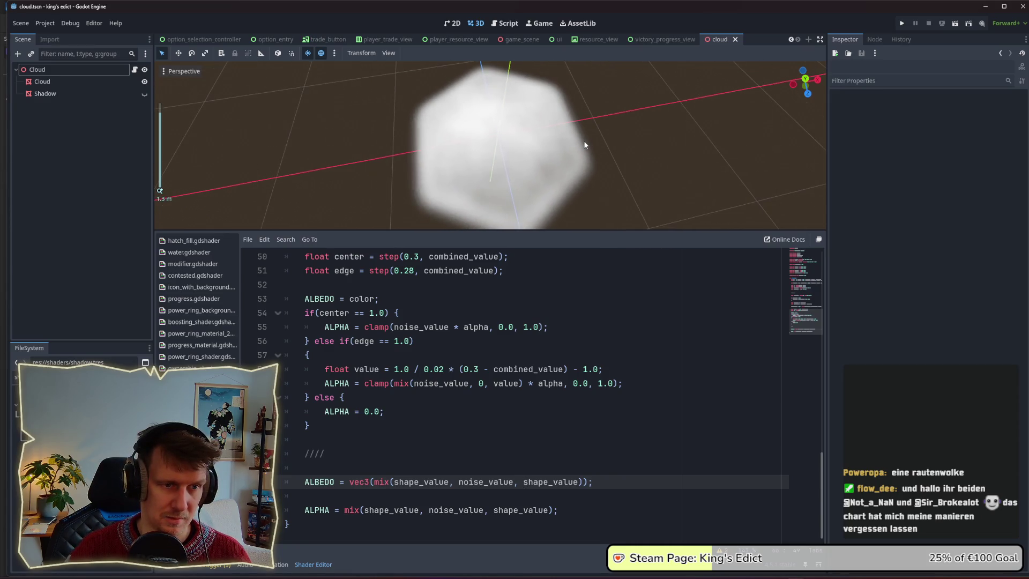
scroll(584, 140, down, 1)
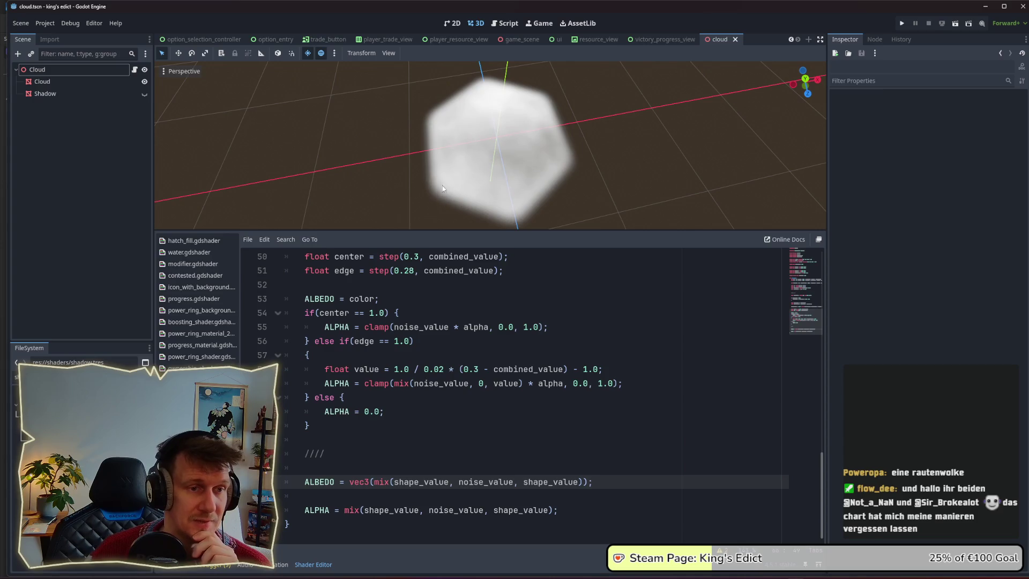
scroll(549, 175, up, 1)
scroll(548, 176, up, 1)
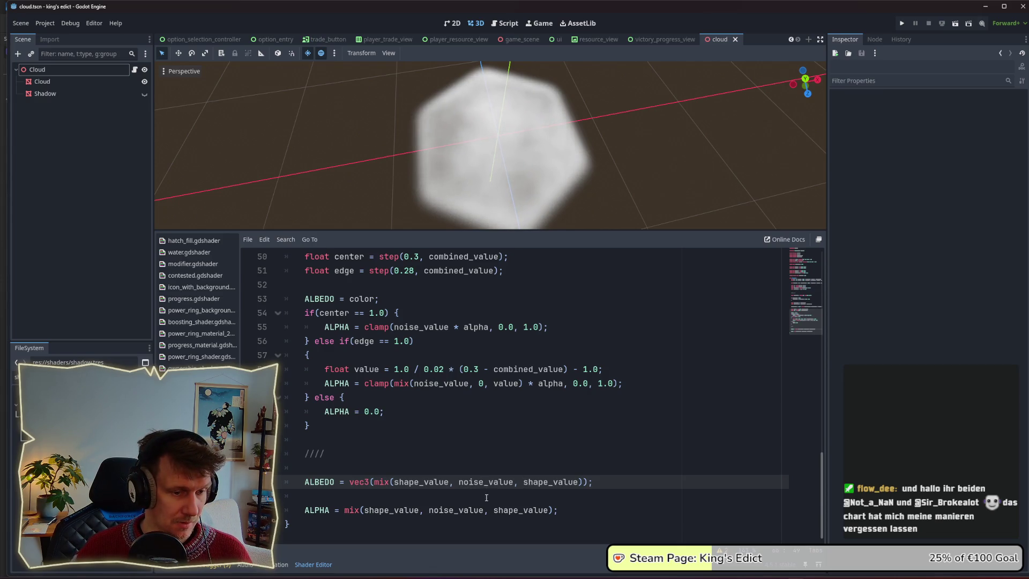
Try multiplying noise_value by 3.0 in the ALPHA mix, then remove it again
click(483, 509)
text(* 3)
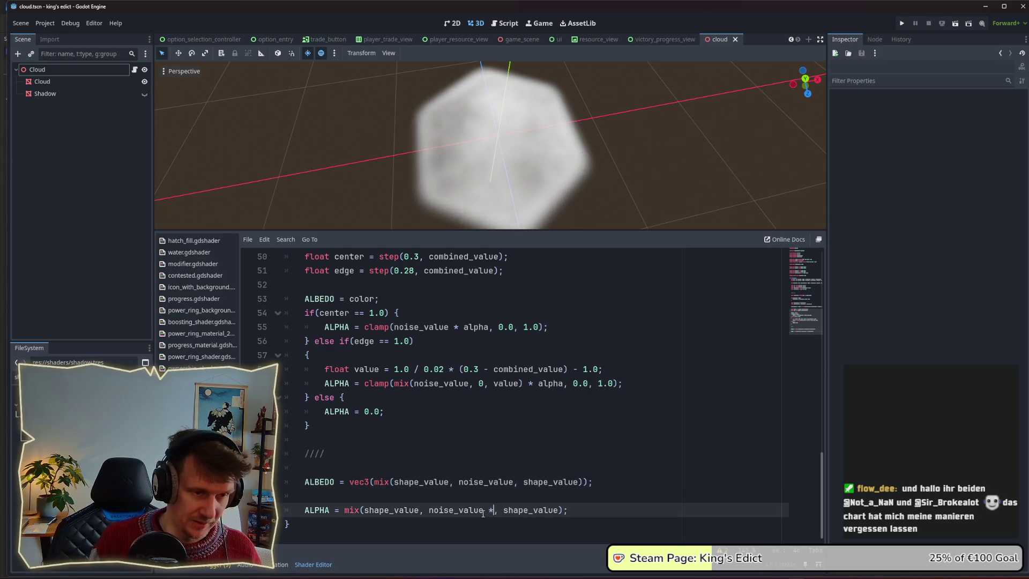
text(.0)
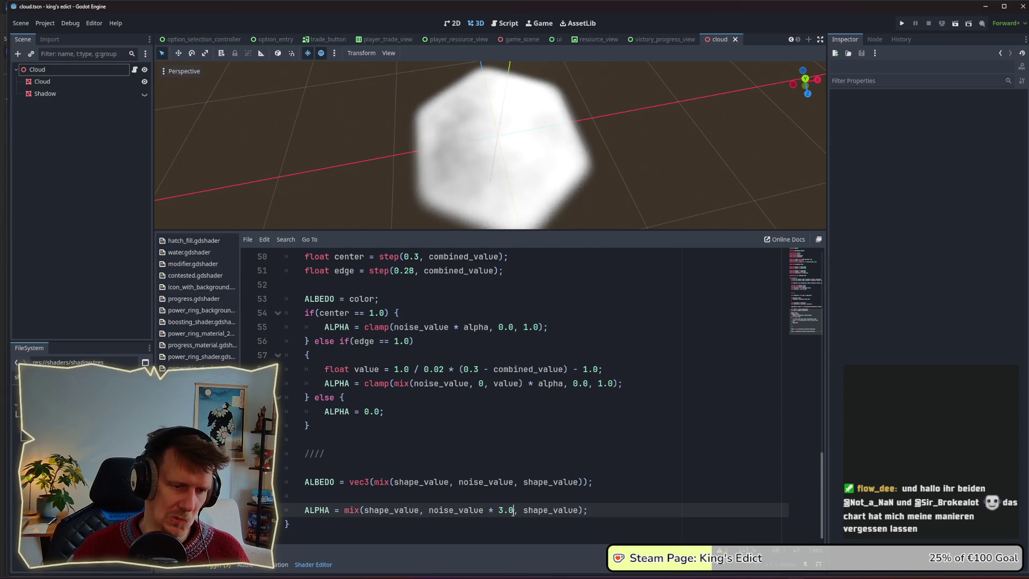
drag(513, 513, 490, 511)
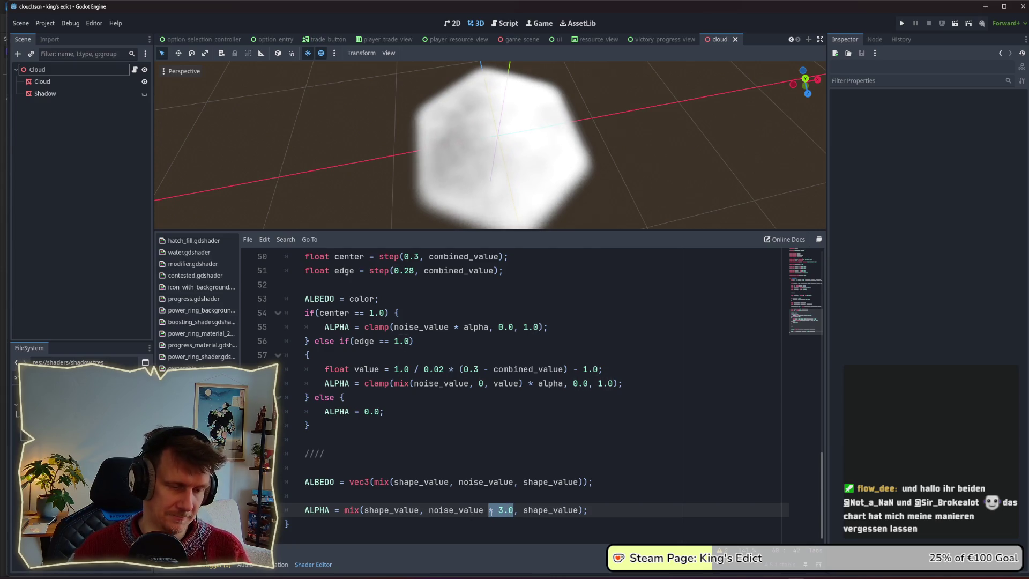
key(BackSpace)
Insert two blank lines below the //// marker line
click(373, 456)
key(Down)
key(Return)
key(Up)
key(Return)
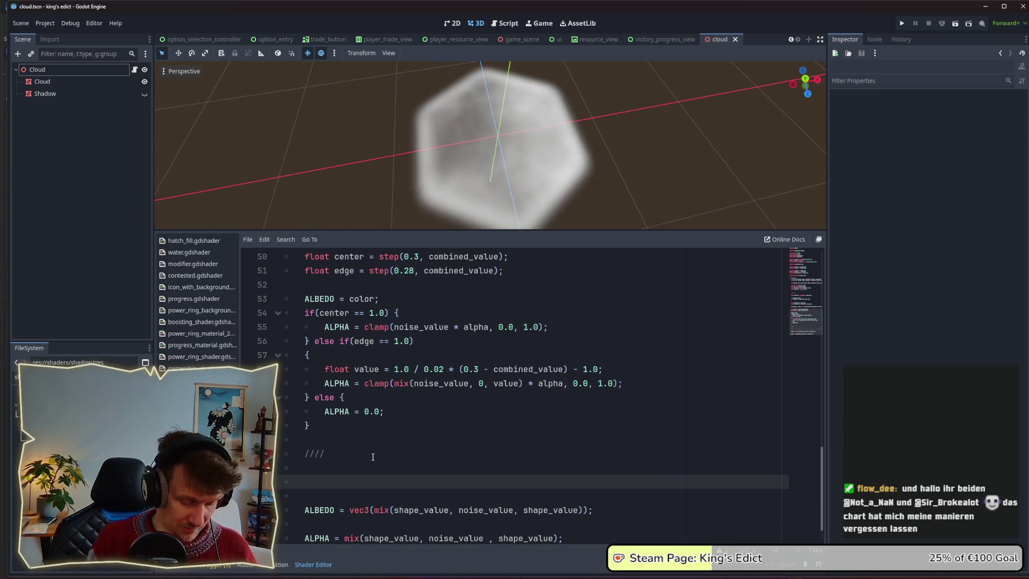
Start a new declaration 'float cloud_value =' on the blank line
text(float = fina)
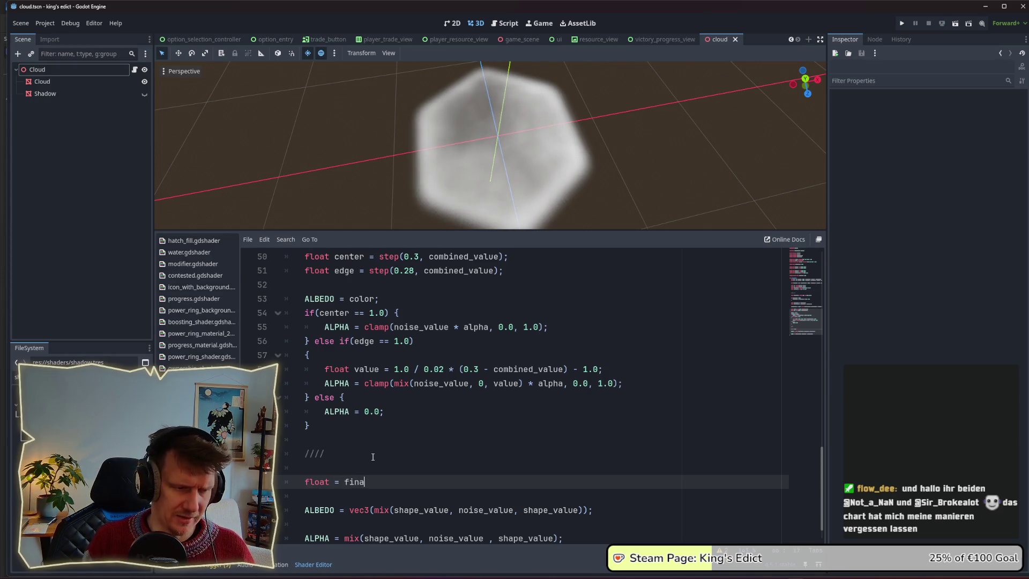
key(BackSpace)
text(cloud_val)
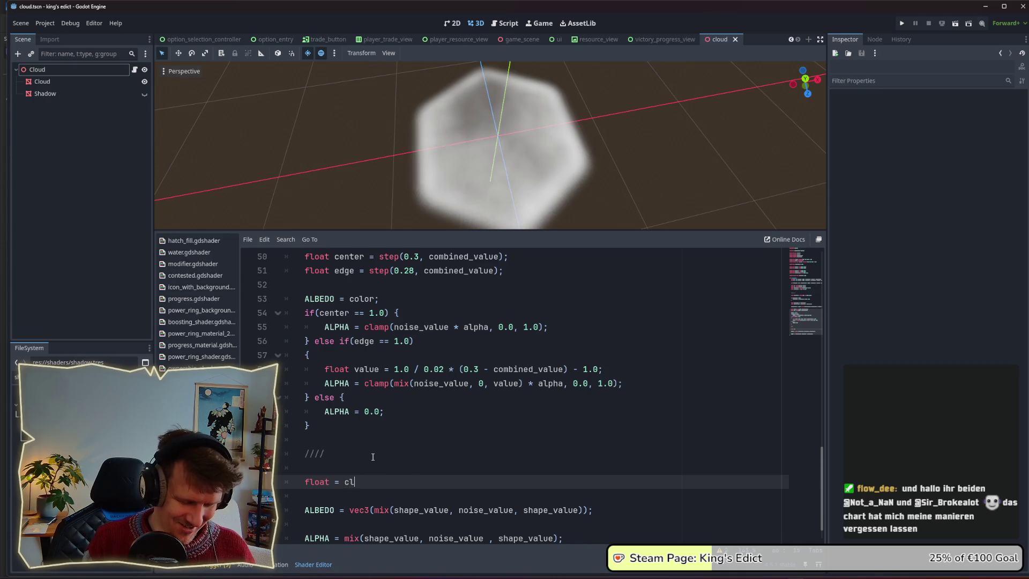
text(ue)
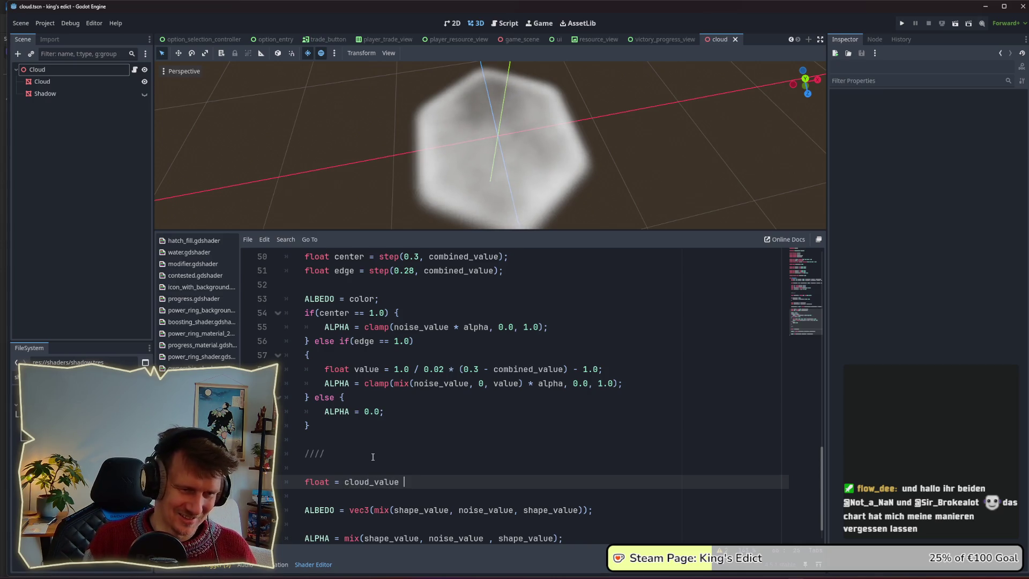
key(Left)
key(Left)
key(Left)
key(Right)
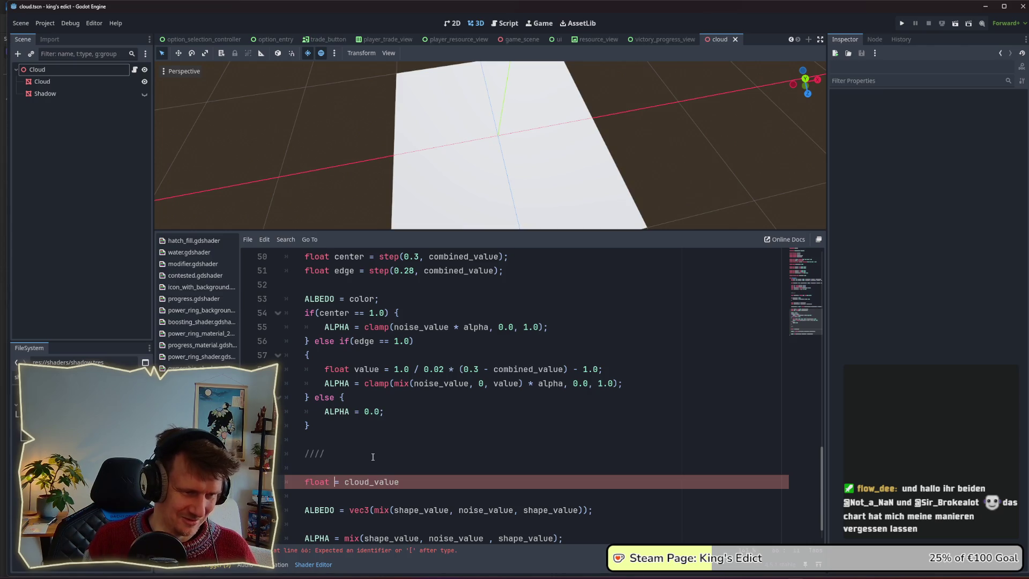
key(Delete)
key(Delete)
key(End)
text(=)
Move the mix(shape_value, noise_value, shape_value) expression from ALBEDO into cloud_value's declaration
drag(375, 509, 585, 514)
key(ctrl+x)
click(479, 485)
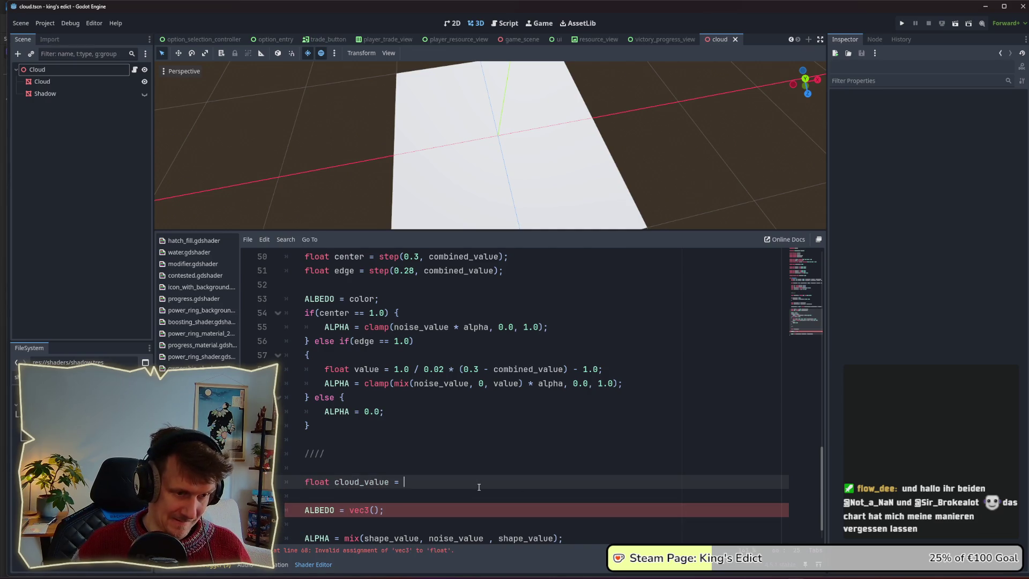
key(ctrl+v)
text(;)
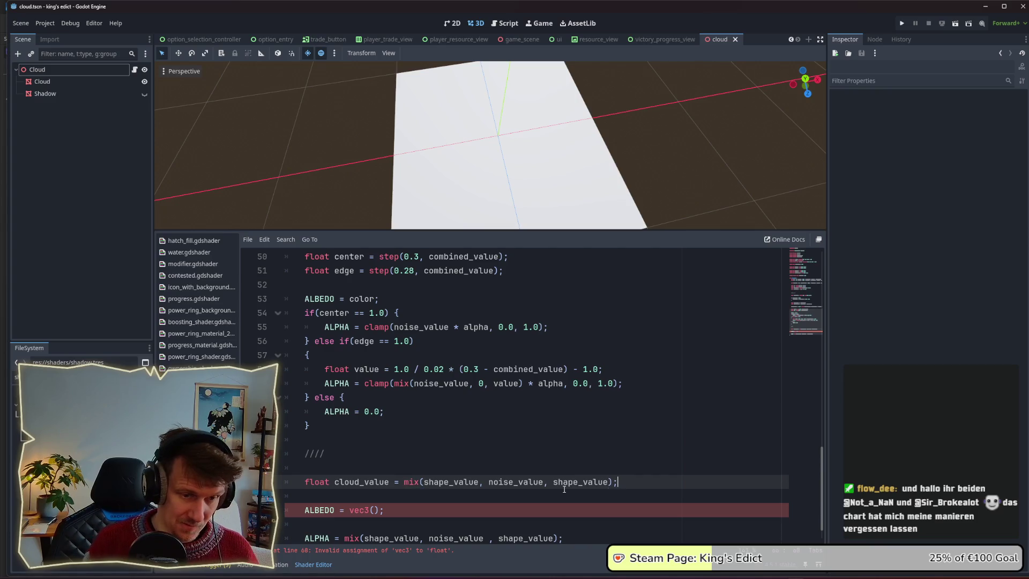
Set ALBEDO to vec3(cloud_value) and replace the ALPHA mix expression with cloud_value
click(377, 510)
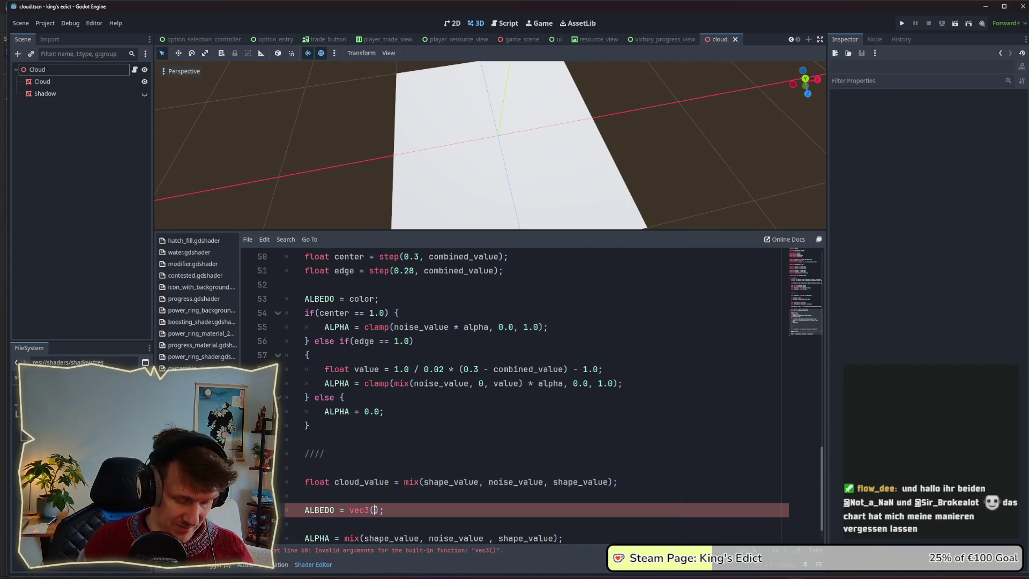
text(clou)
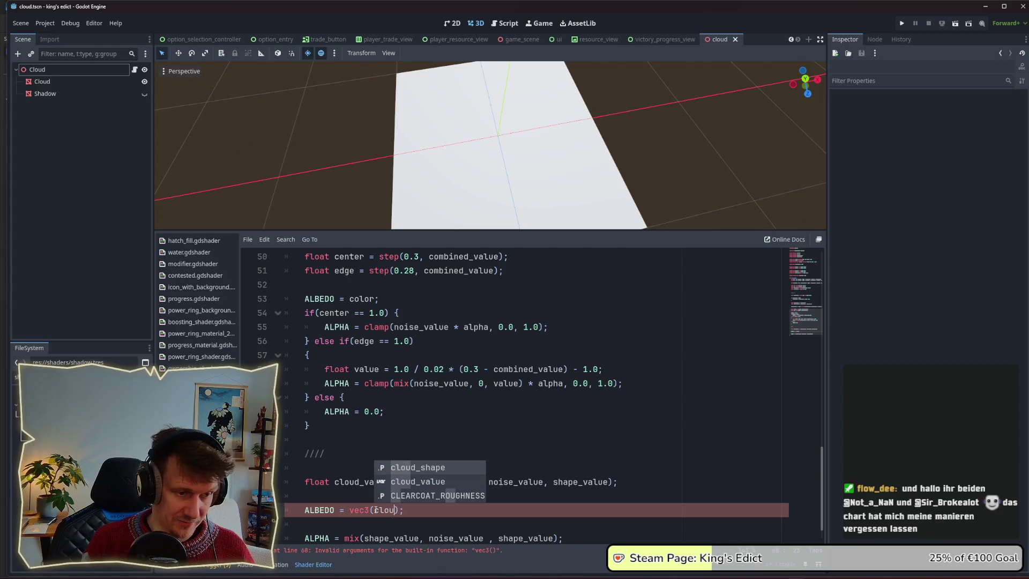
click(418, 482)
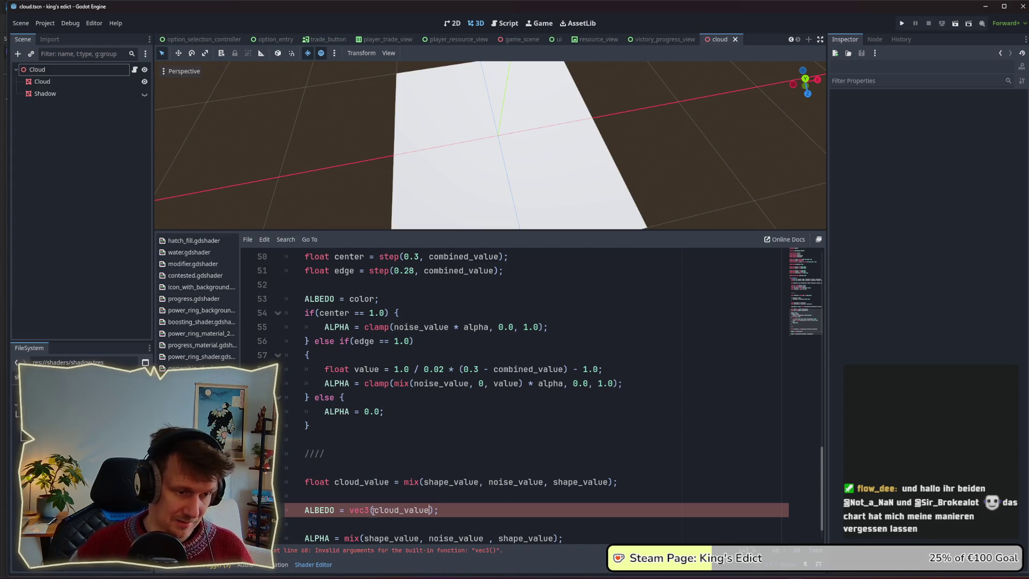
scroll(419, 490, down, 1)
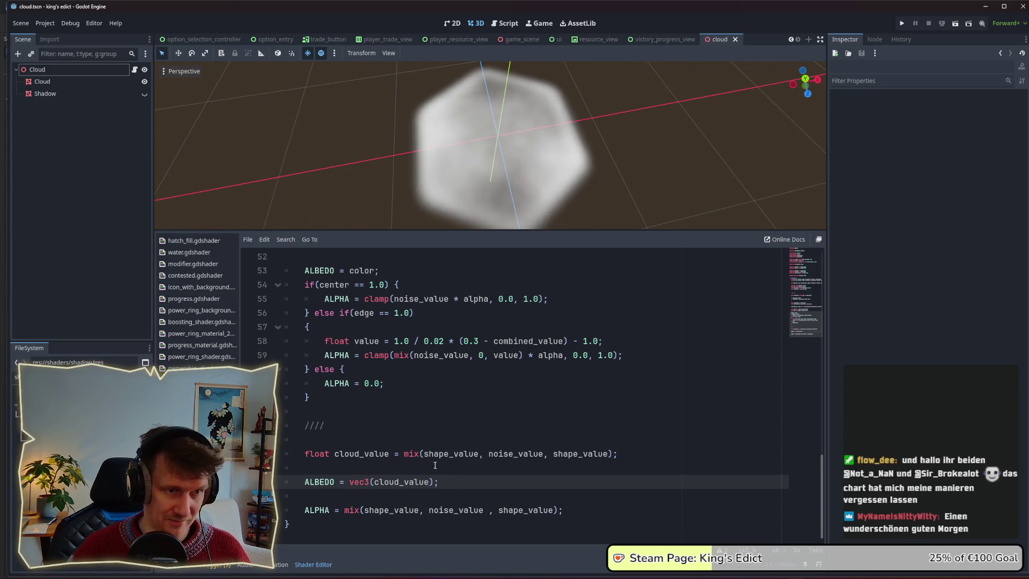
drag(344, 510, 558, 513)
text(clod)
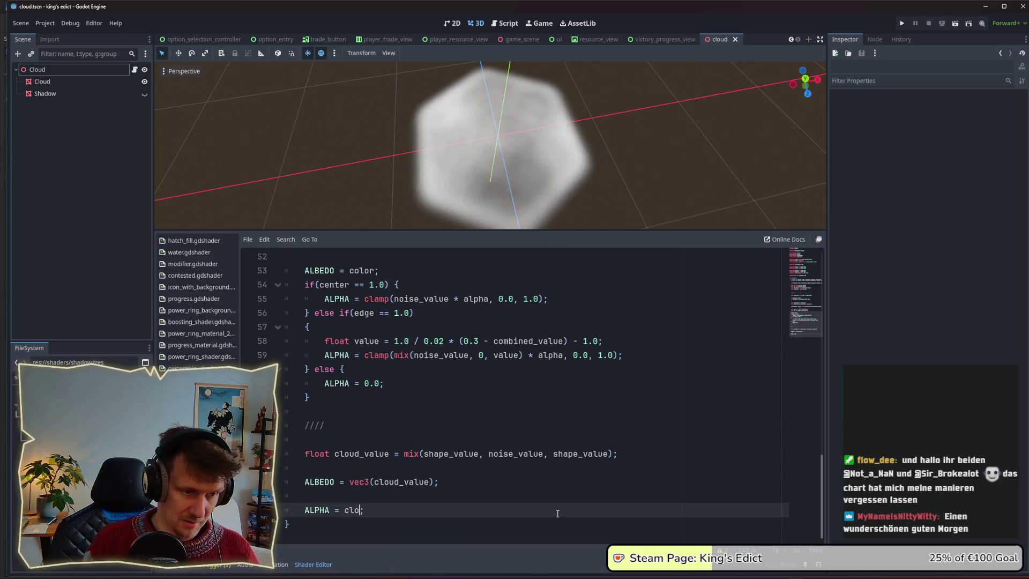
key(BackSpace)
text(ud_val)
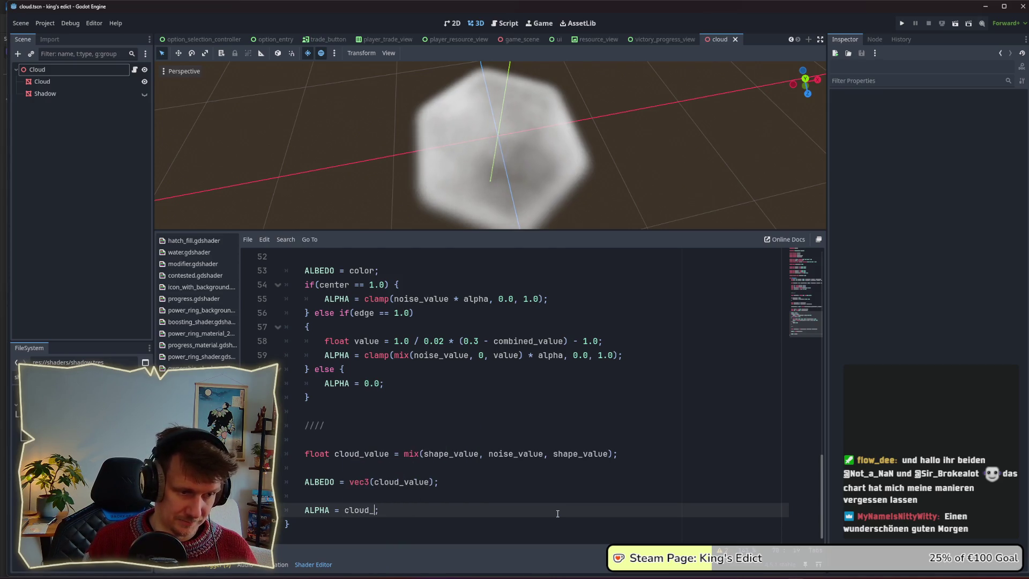
text(ue)
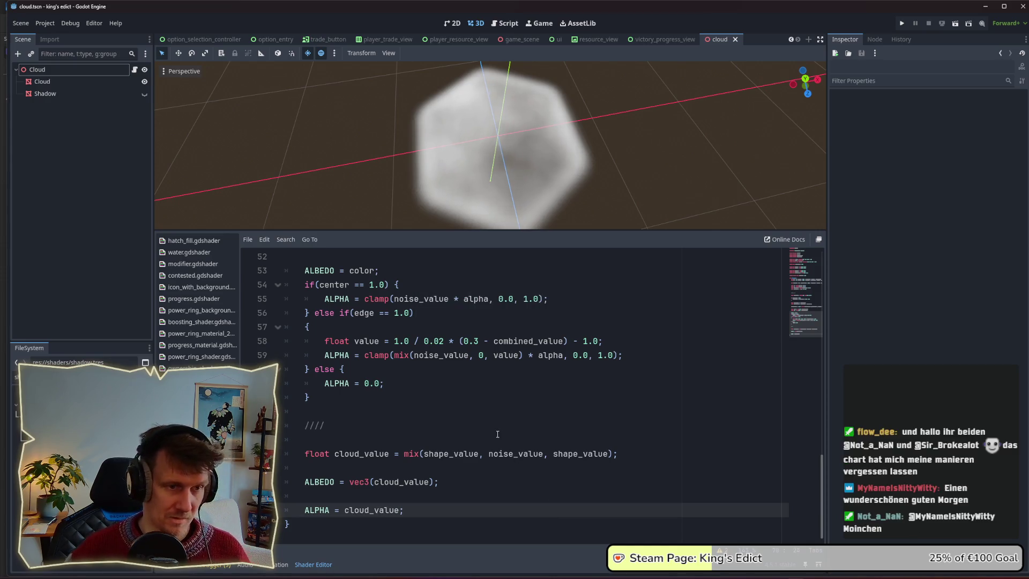
click(490, 450)
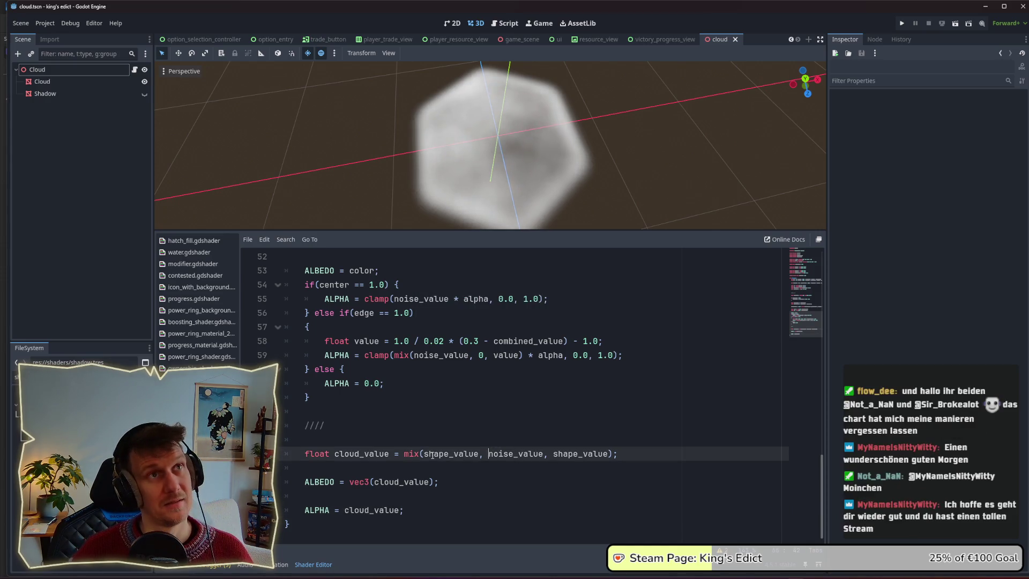
click(480, 454)
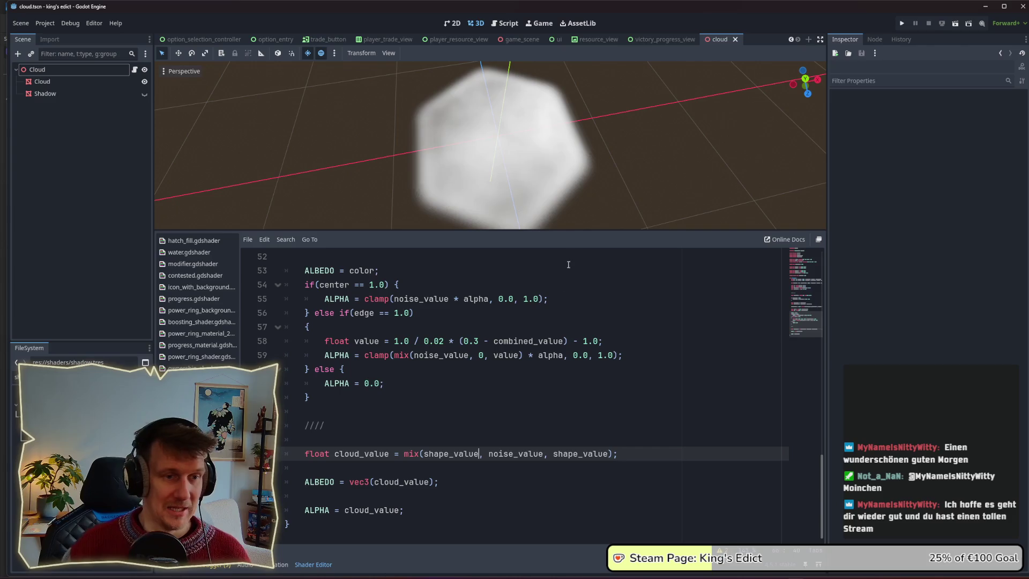
Drag the splitter down to enlarge the 3D preview, then scroll to the cloud_value blend line
drag(541, 230, 546, 270)
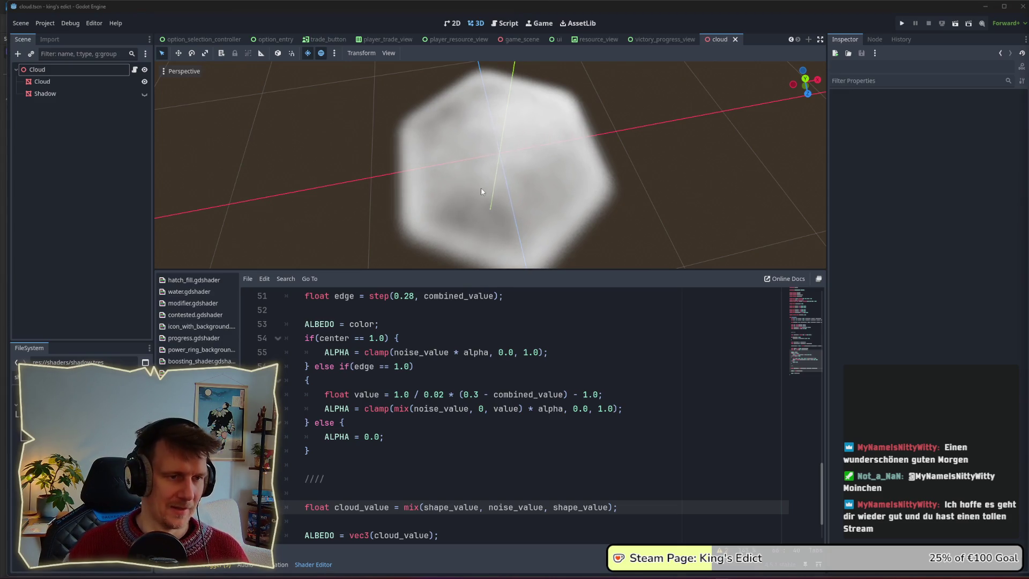
scroll(481, 187, down, 1)
scroll(432, 387, down, 2)
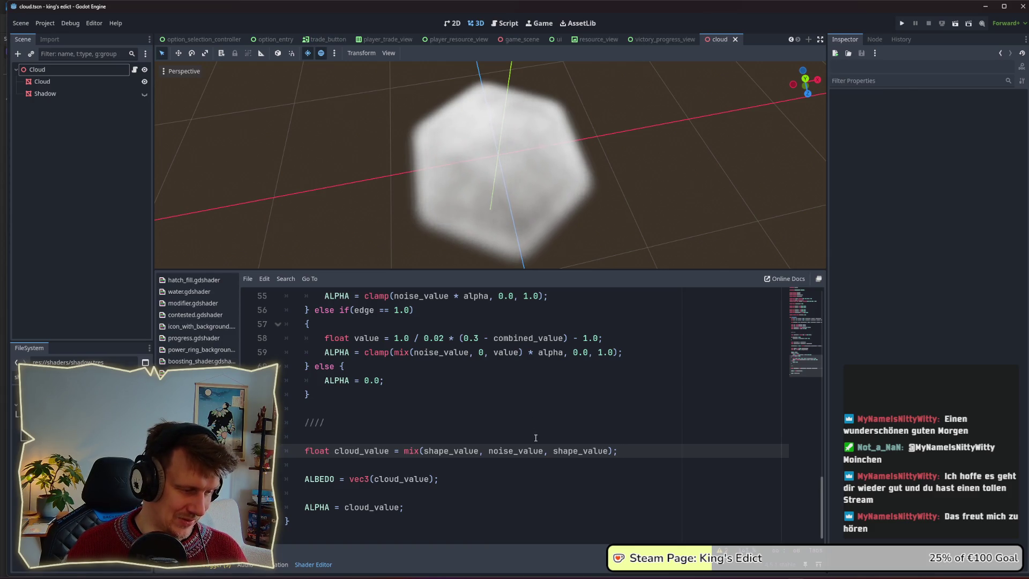
double_click(595, 452)
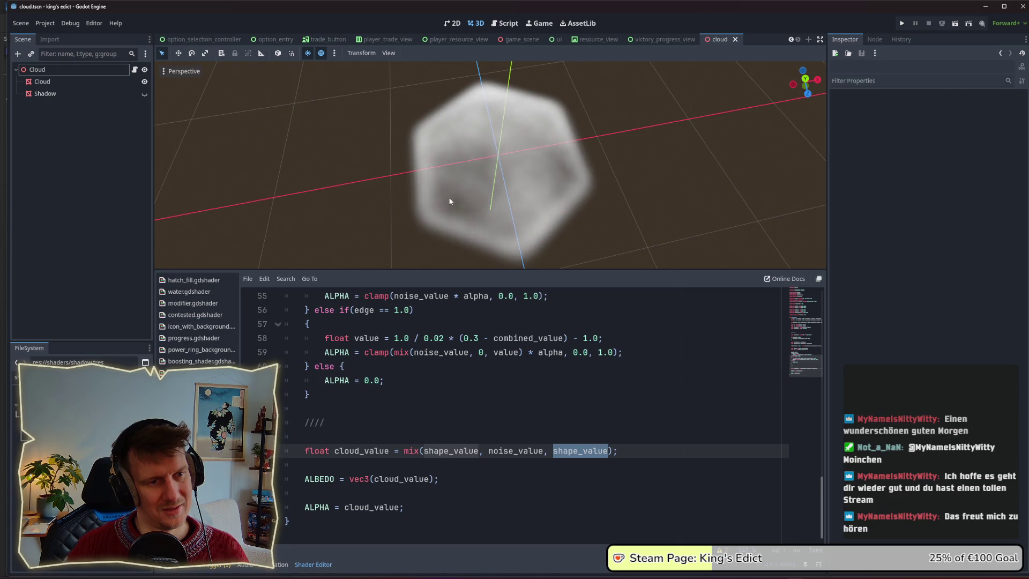
Add a new line 'cloud_value = noise_value * 2.0 + shape_value;' below the declaration
click(634, 448)
key(Return)
text(cl)
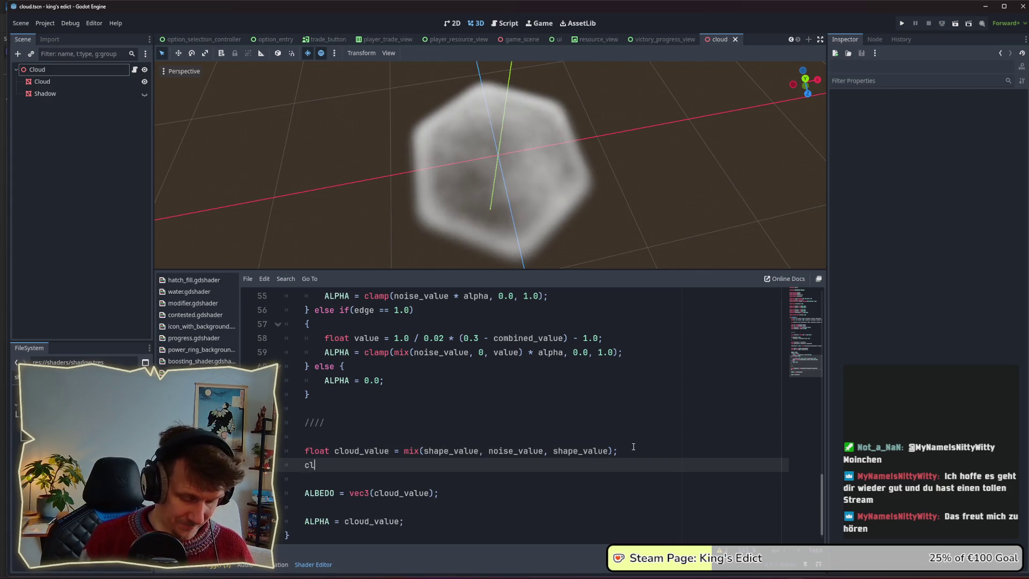
text(oud_value)
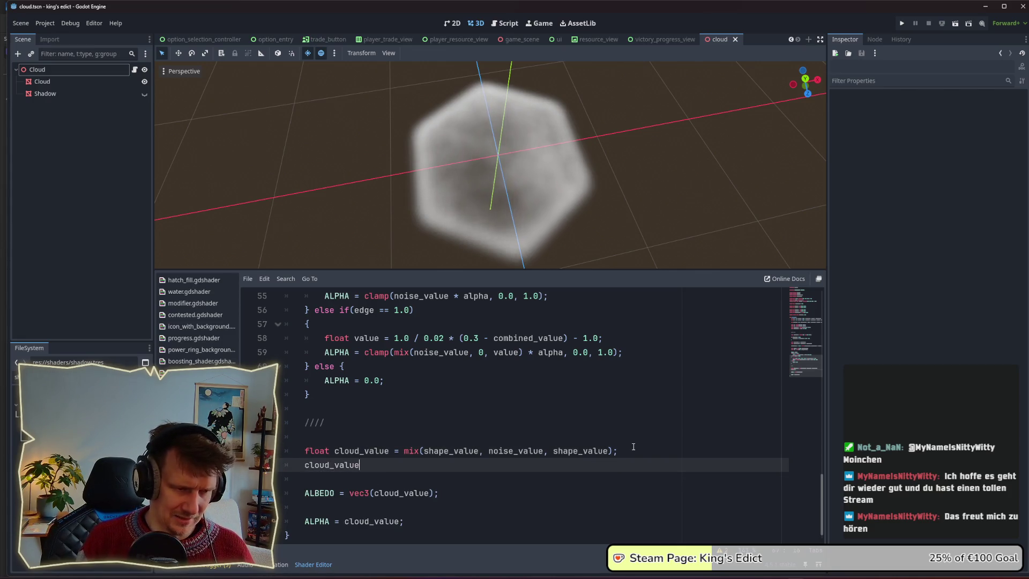
text( =)
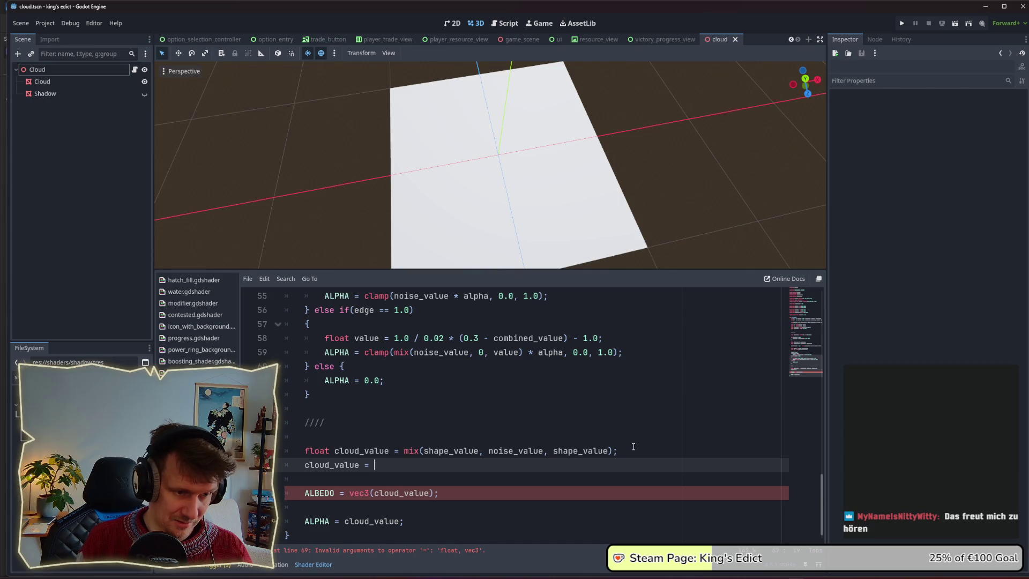
text(no)
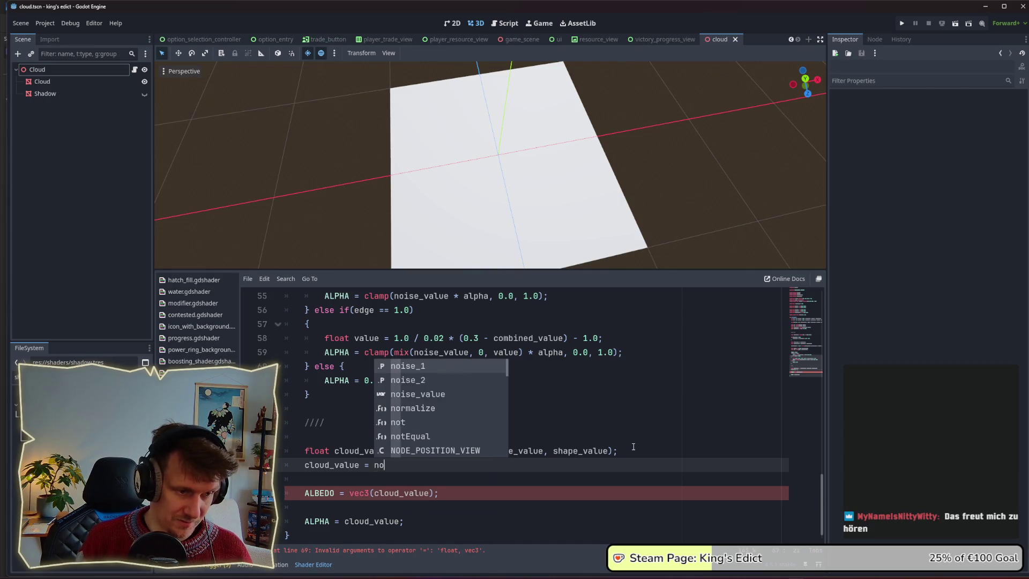
text(us)
key(BackSpace)
key(BackSpace)
text(is)
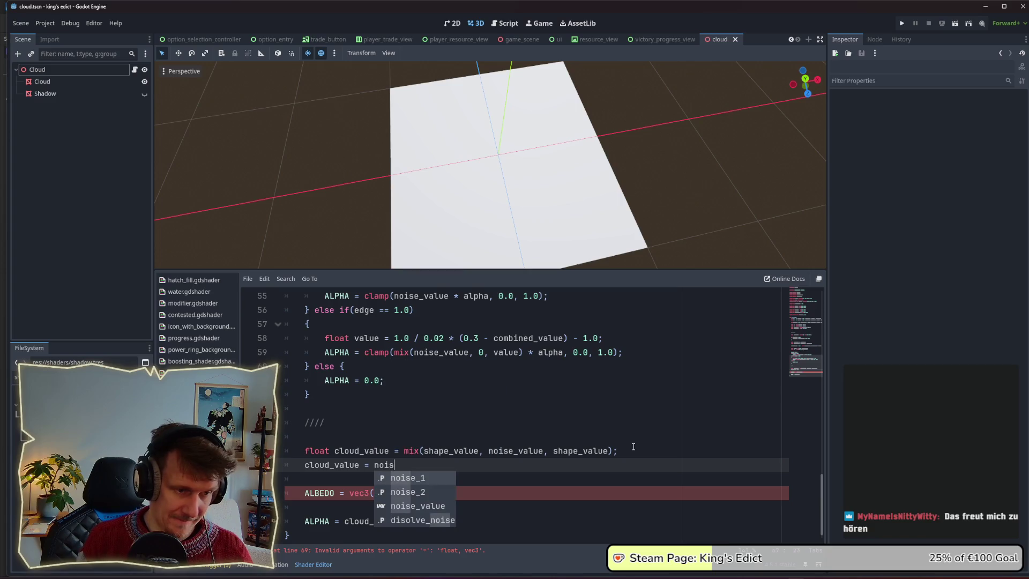
key(Down)
key(Down)
key(Return)
text(* 2)
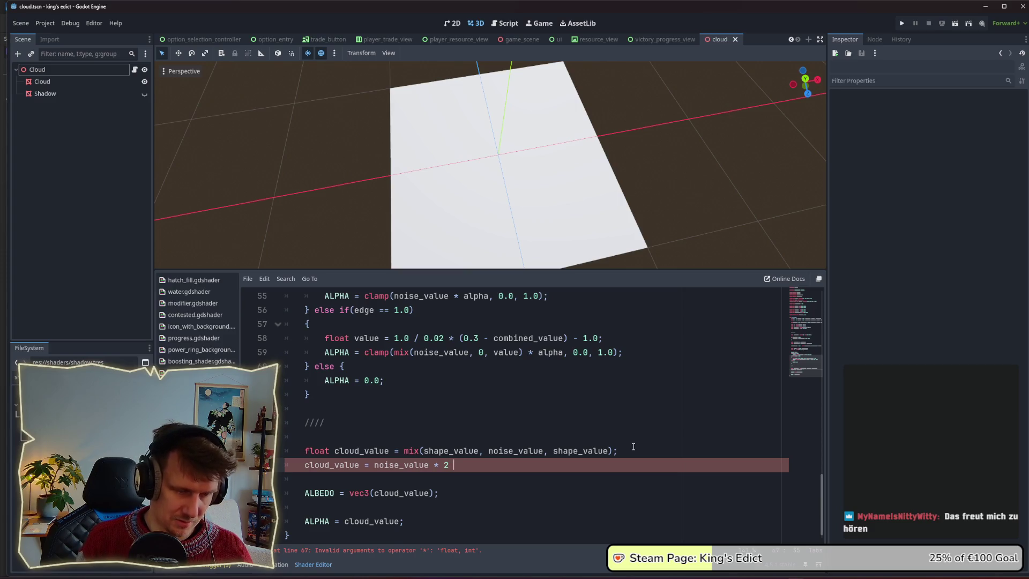
text( +)
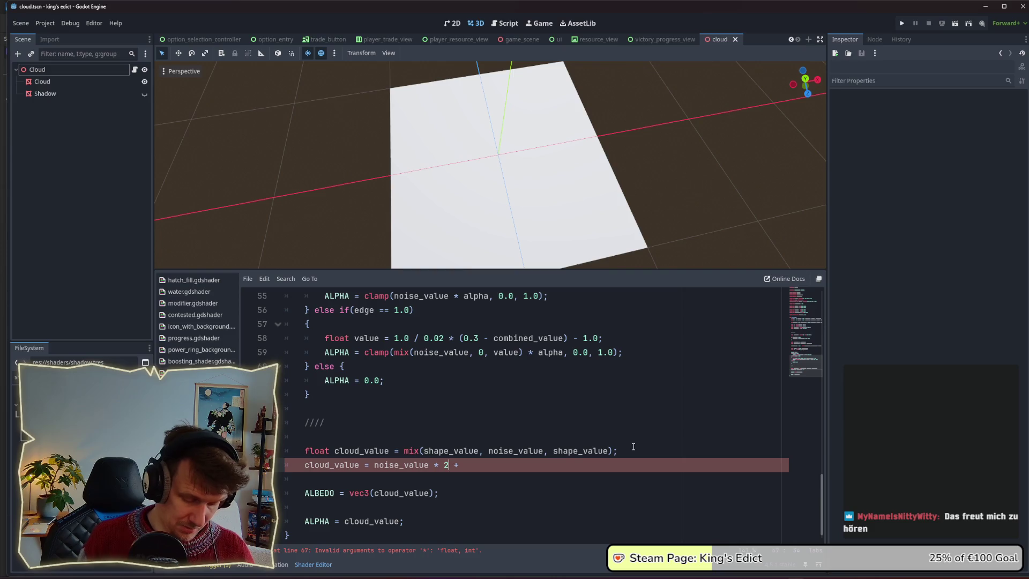
text(.0)
key(End)
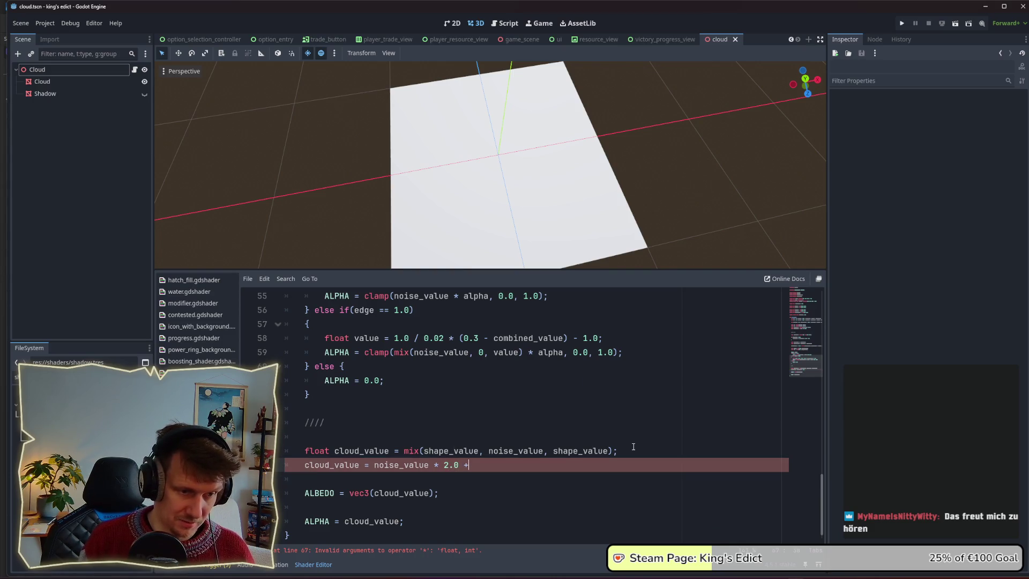
text(shape_)
key(Return)
text(;)
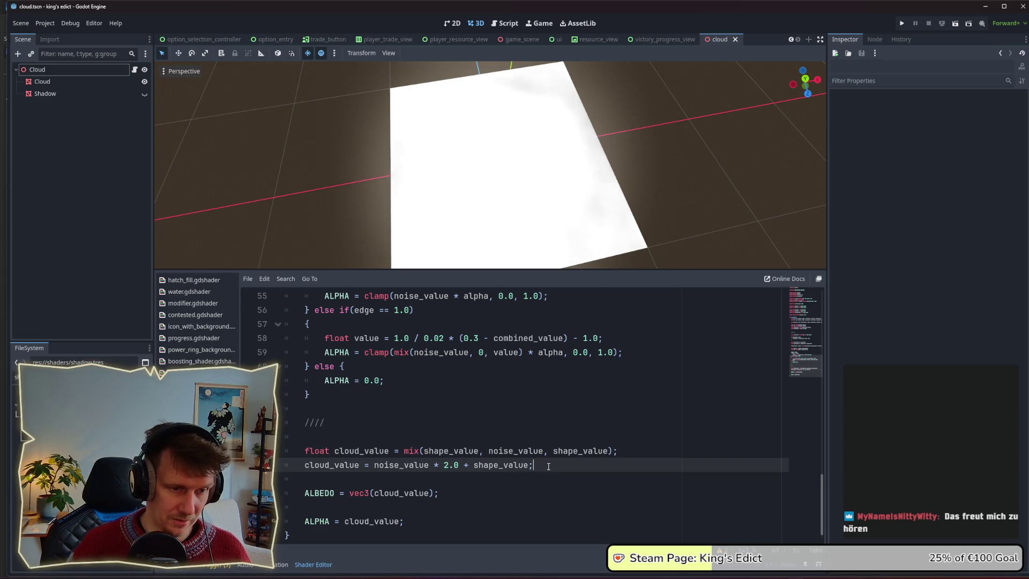
Wrap the sum in parentheses and divide it by 3.0
key(Left)
text())
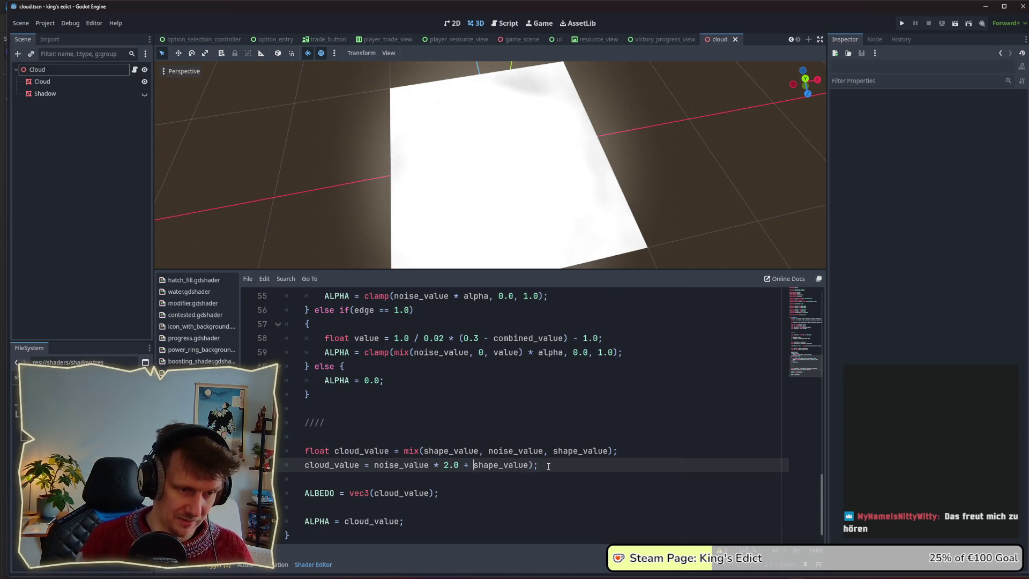
key(ctrl+Left)
key(ctrl+Left)
key(ctrl+Left)
text(()
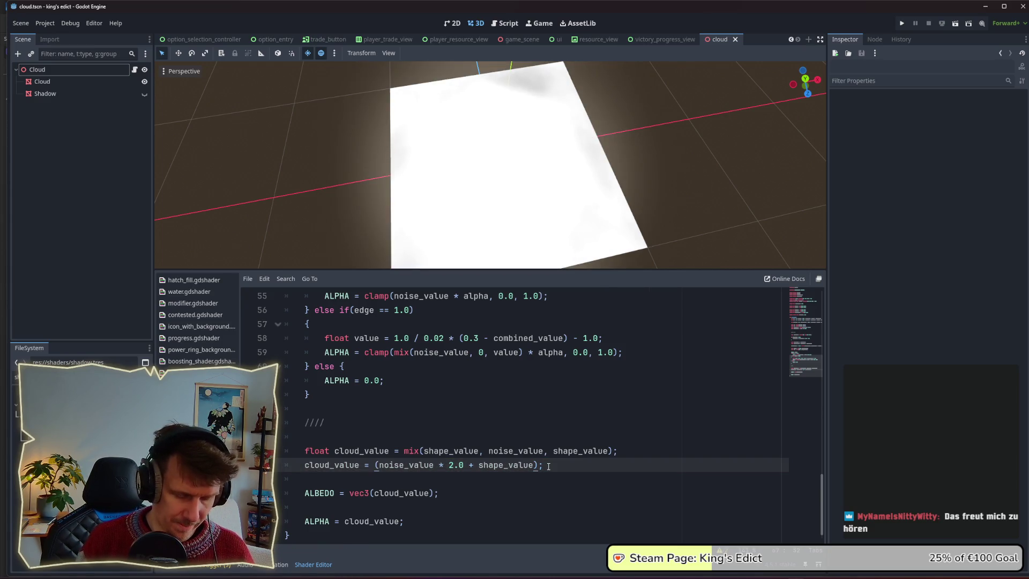
text( /)
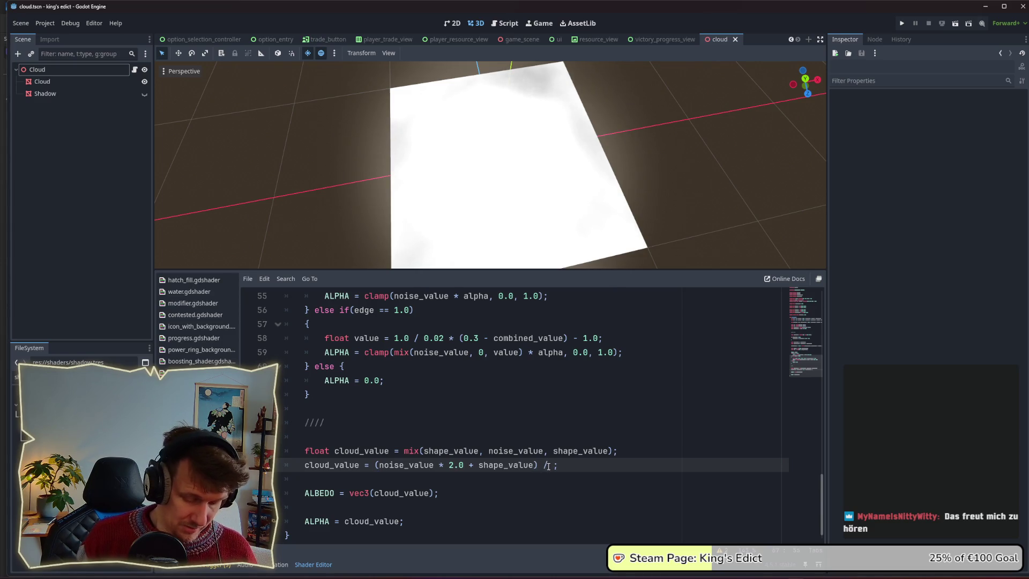
text( 3.0)
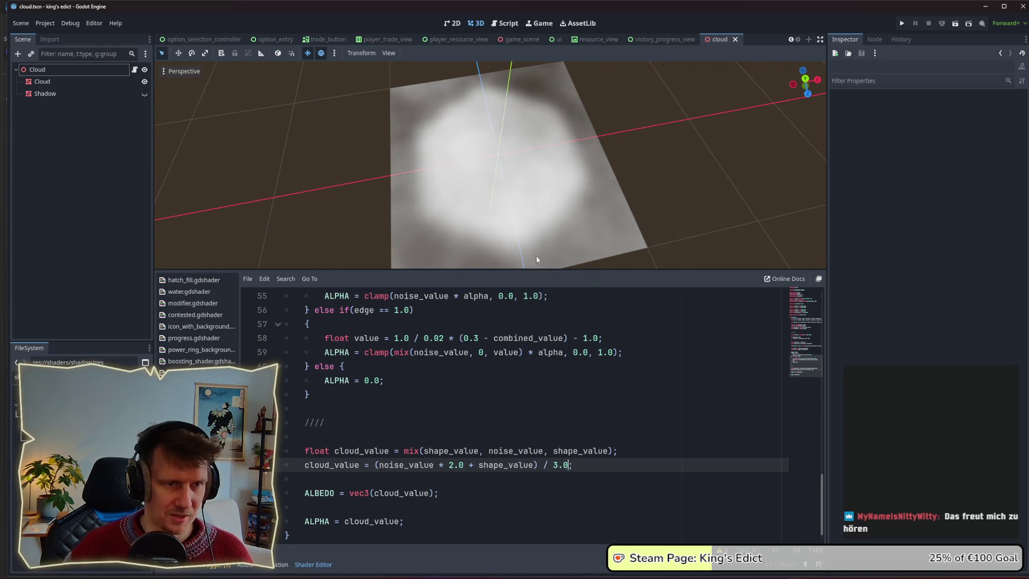
Orbit the preview, then raise the noise weight from 2.0 to 3.0
mouse_move(548, 214)
mouse_down()
mouse_move(575, 187)
mouse_move(577, 156)
mouse_move(550, 177)
mouse_move(532, 160)
mouse_move(533, 171)
mouse_up()
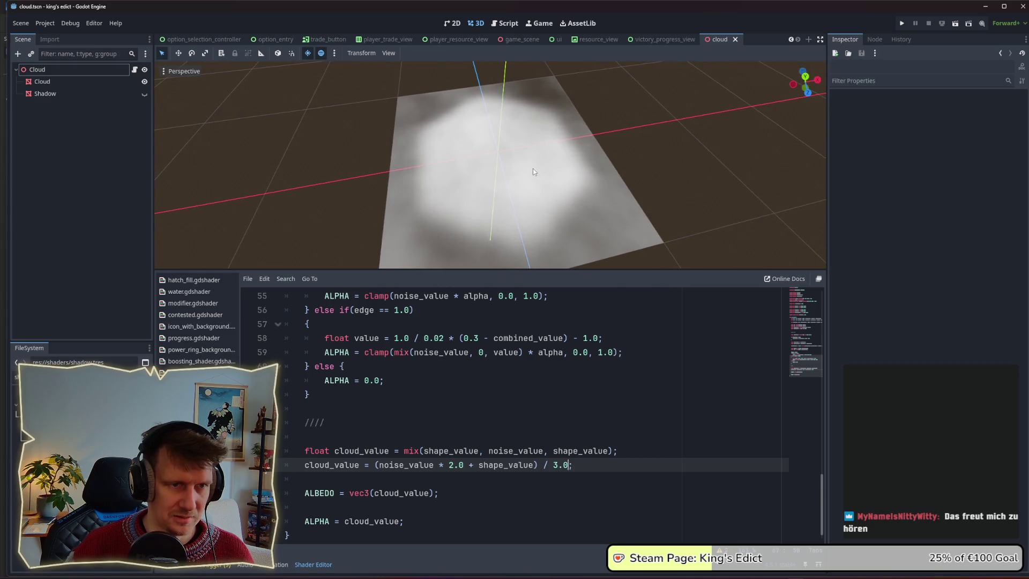
scroll(532, 172, up, 3)
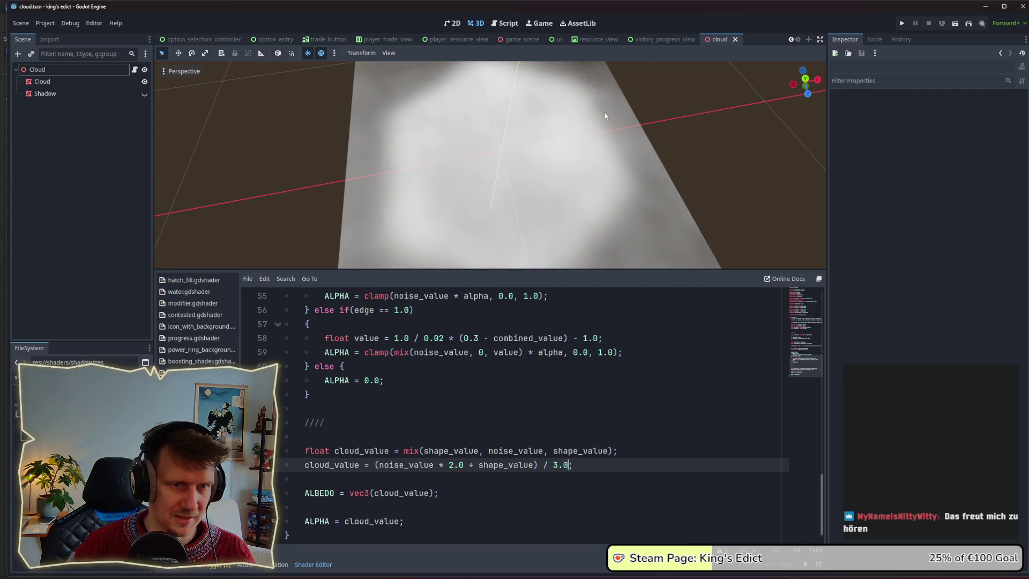
scroll(581, 178, down, 4)
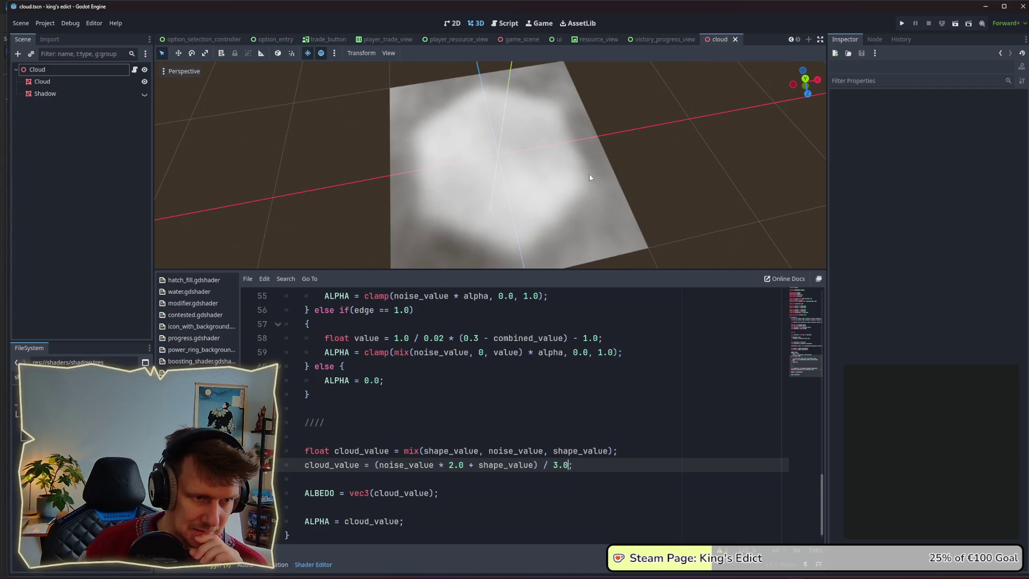
double_click(451, 465)
text(3)
key(Return)
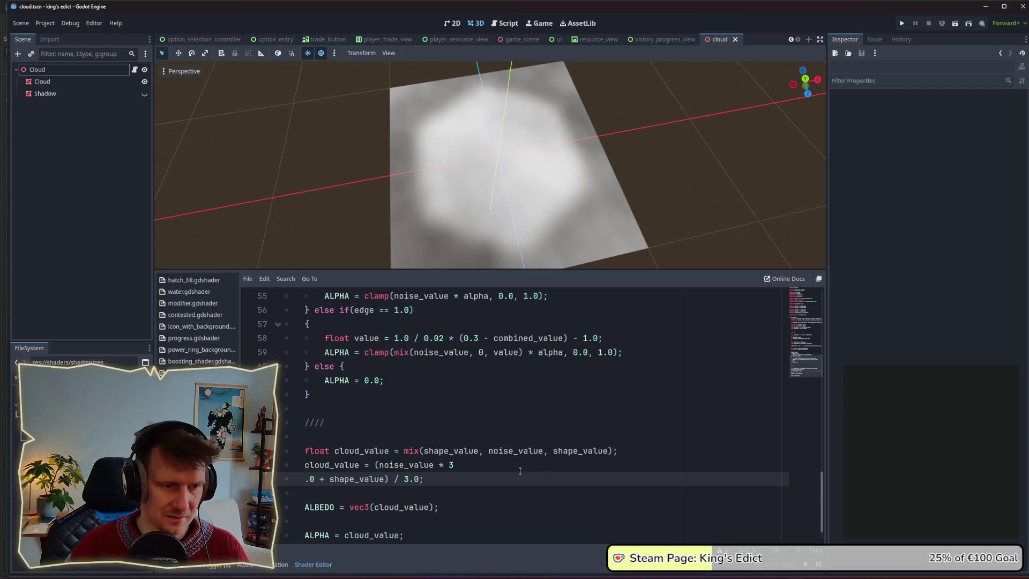
key(BackSpace)
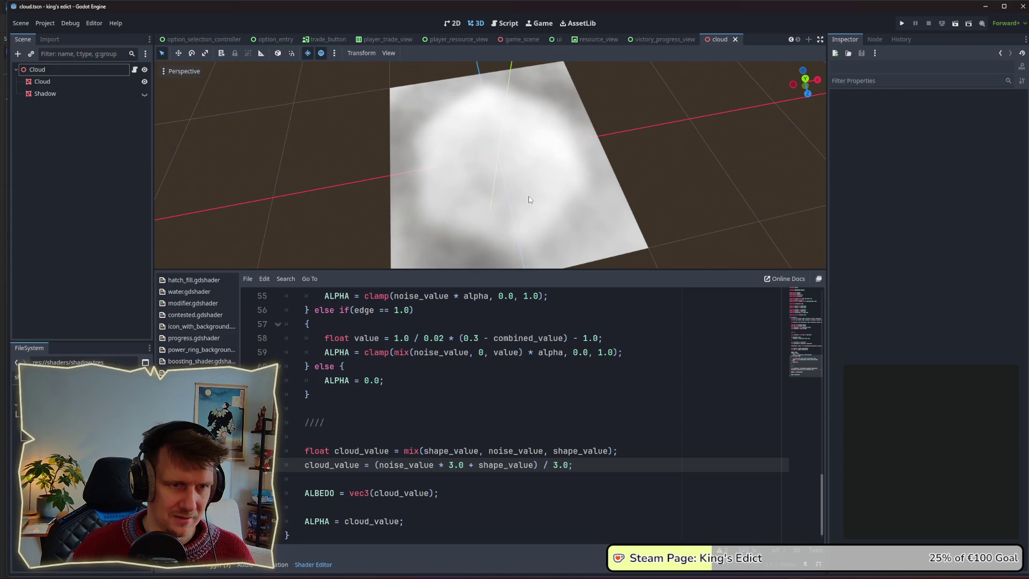
Change the divisor to 5.0, then settle on 4.0
scroll(532, 196, up, 2)
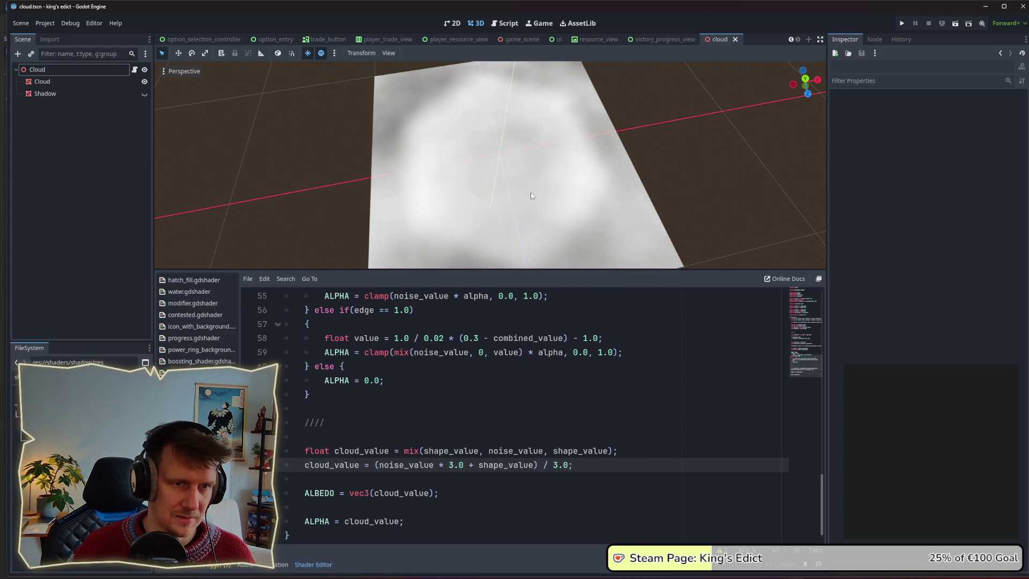
double_click(555, 465)
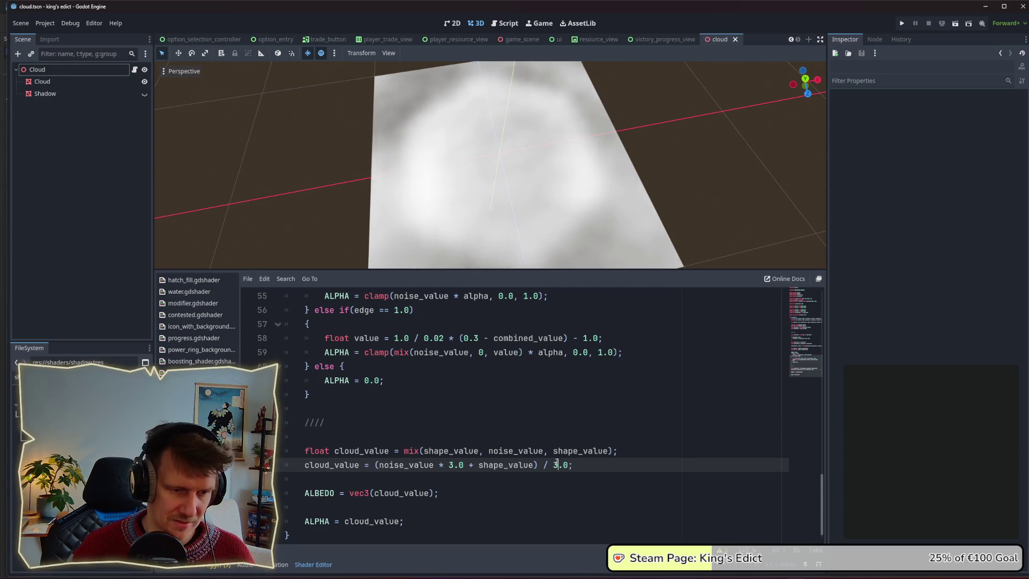
text(5)
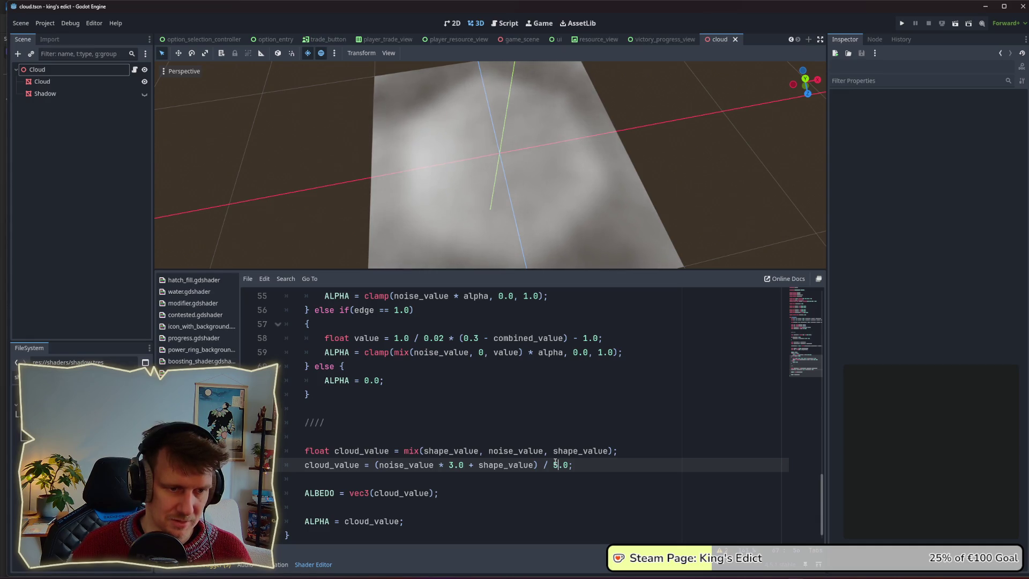
double_click(555, 465)
text(4)
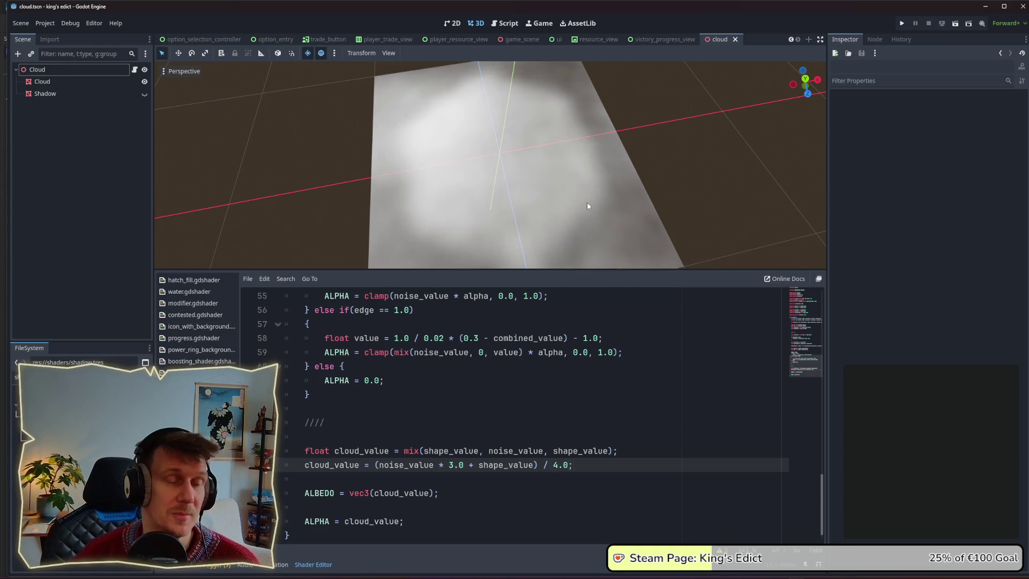
scroll(587, 205, down, 3)
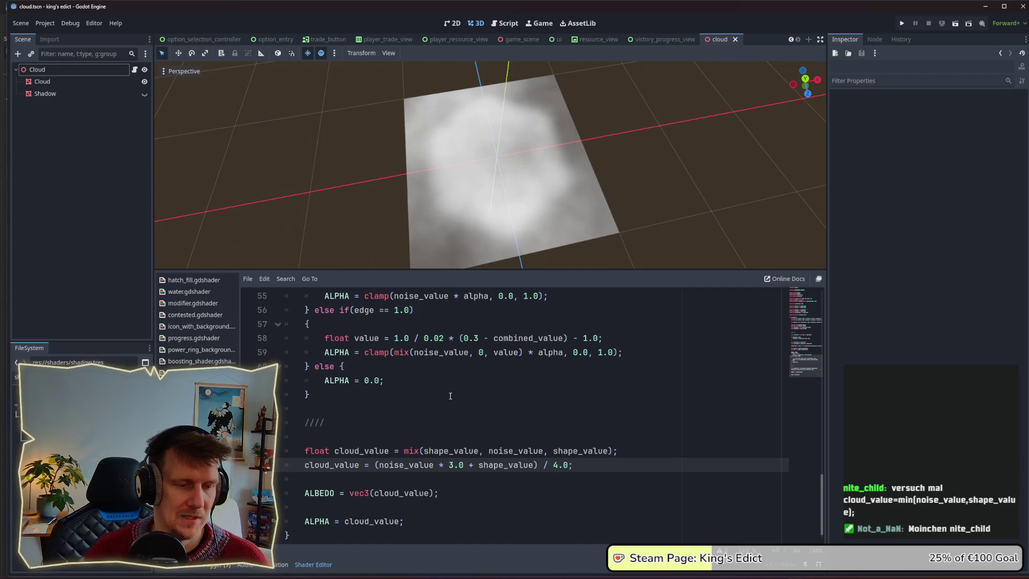
scroll(452, 422, down, 1)
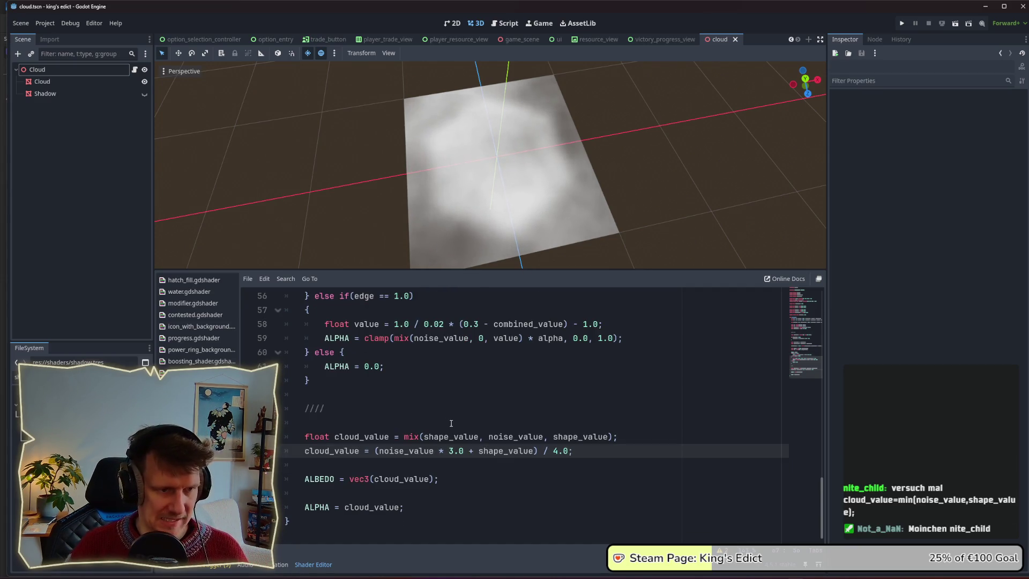
Select cloud_value in the ALPHA assignment at the end of the shader
double_click(335, 449)
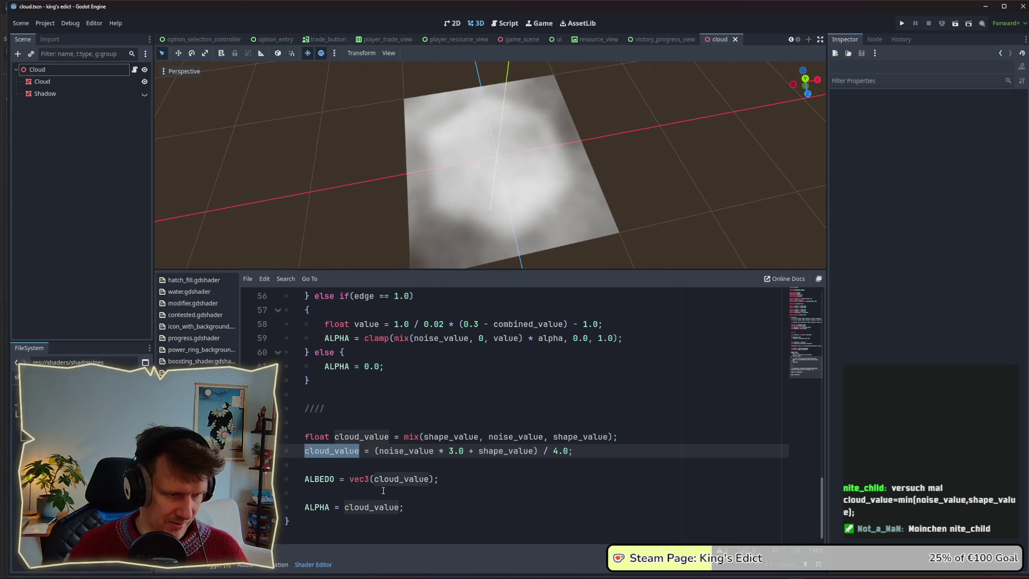
click(399, 506)
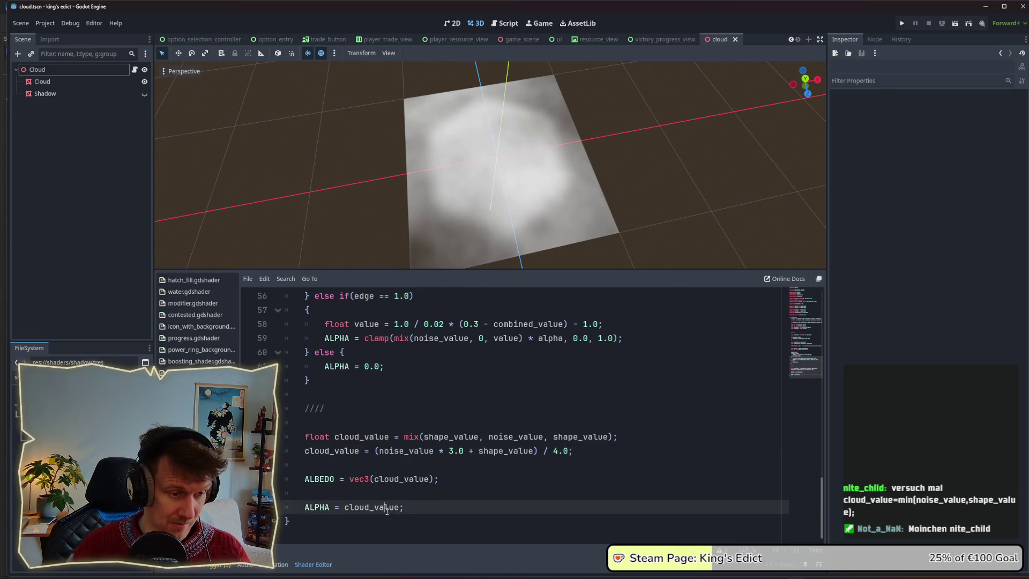
key(Up)
drag(400, 507, 344, 507)
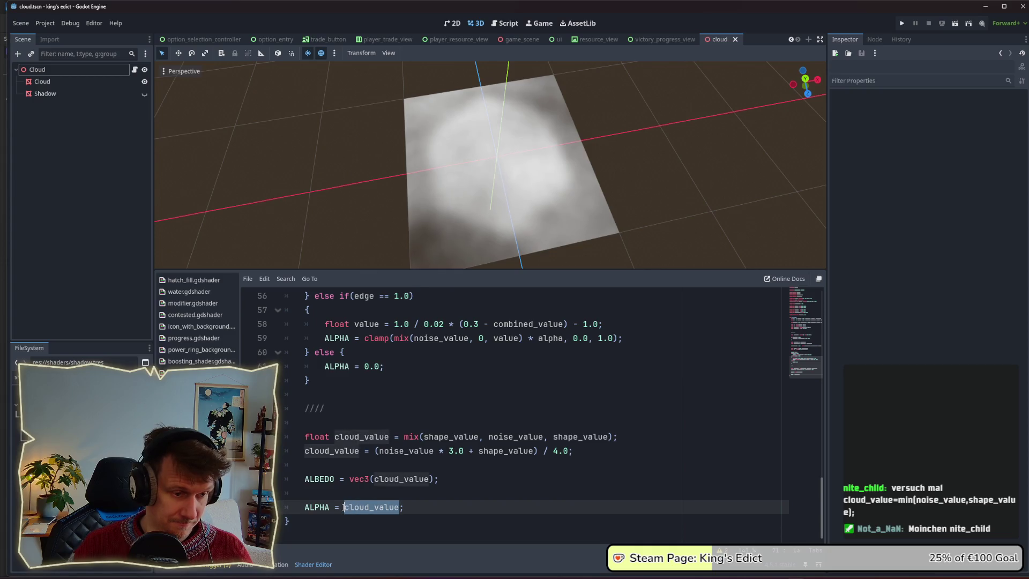
scroll(364, 478, up, 3)
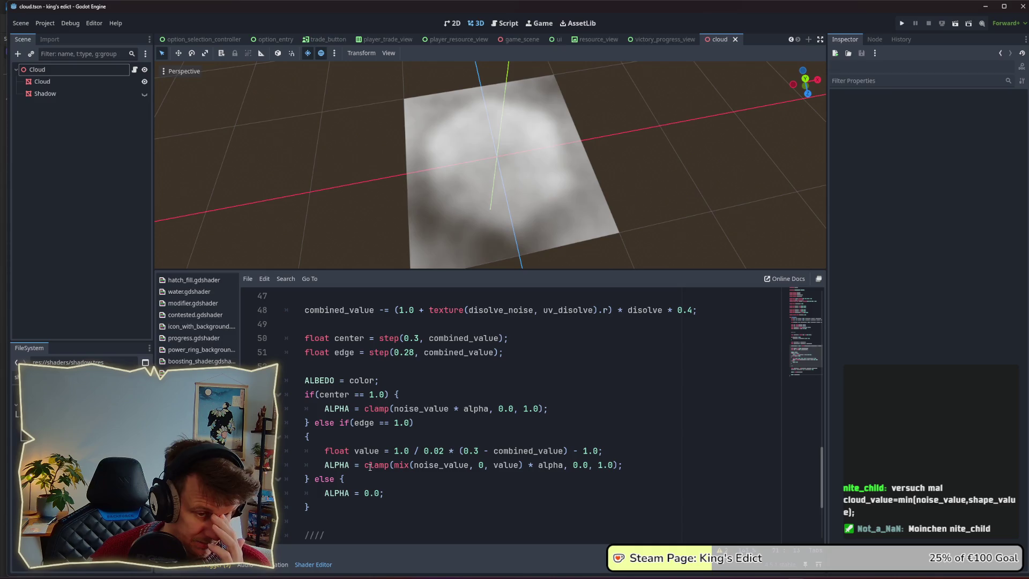
scroll(417, 435, down, 1)
scroll(418, 435, down, 1)
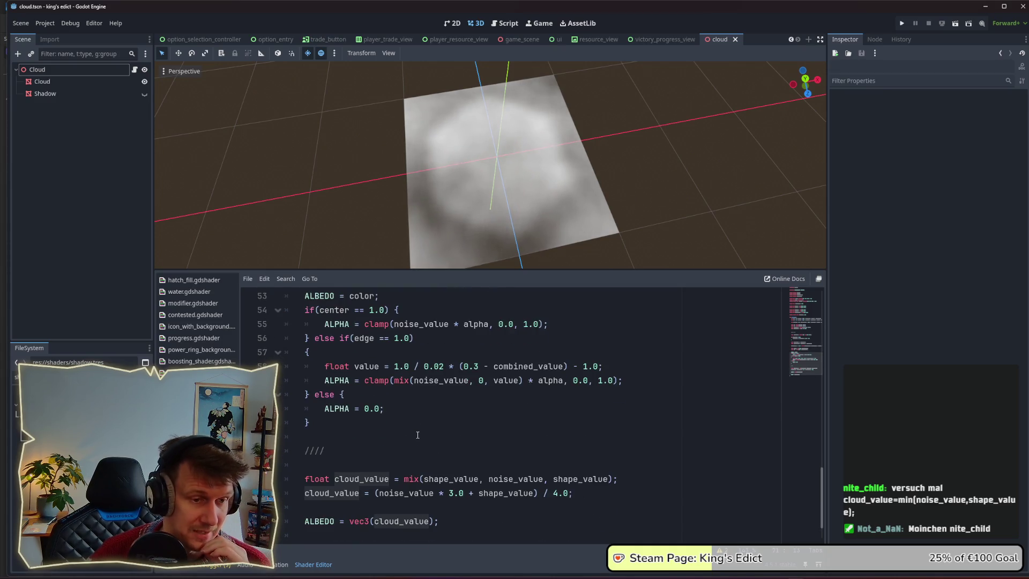
scroll(359, 503, down, 1)
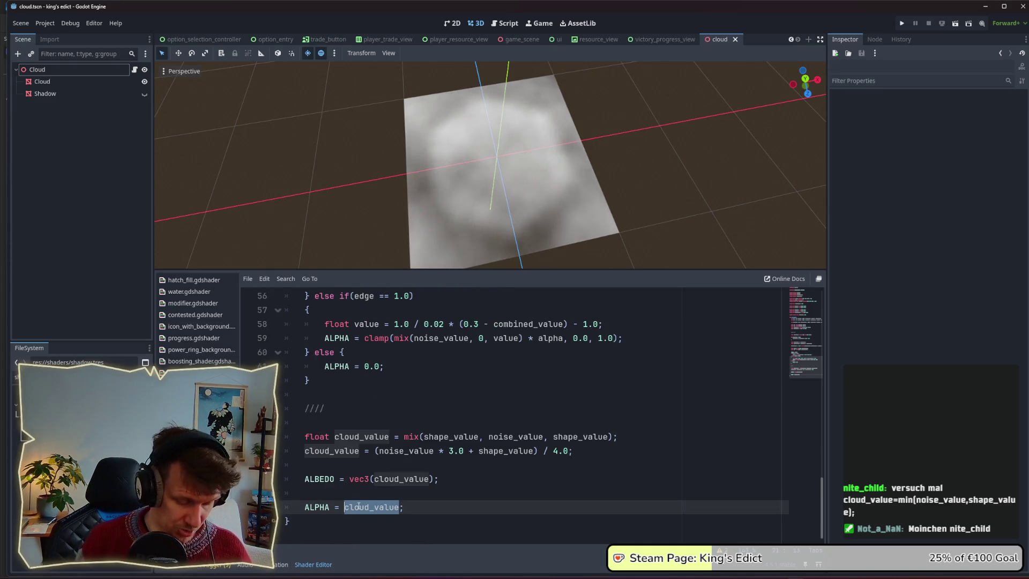
Change it to ALPHA = clamp(cloud_value, 0.5, 1.0) and save to recompile the preview
text(clamp)
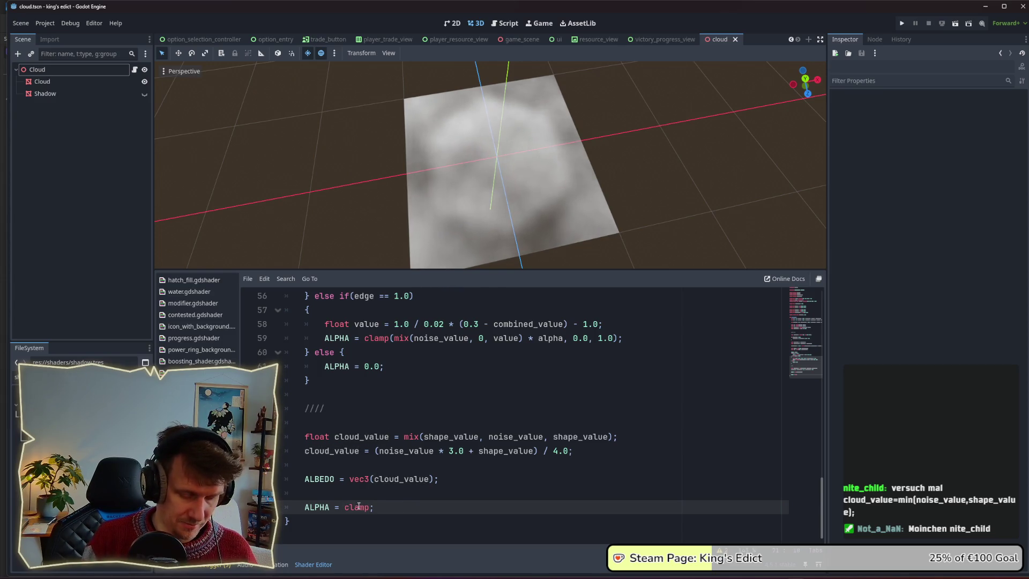
text(()
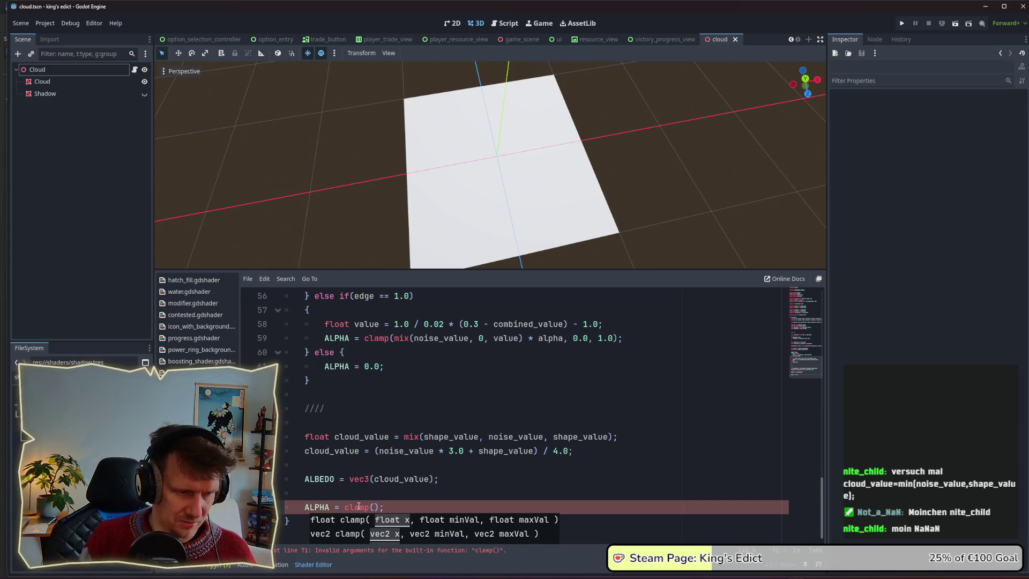
text(cloud)
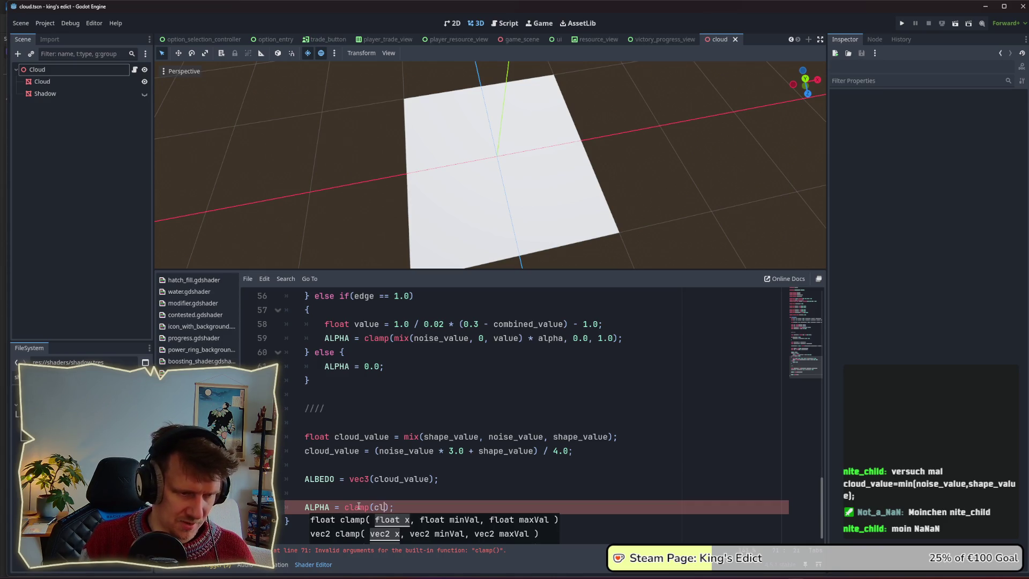
key(Return)
key(ctrl+BackSpace)
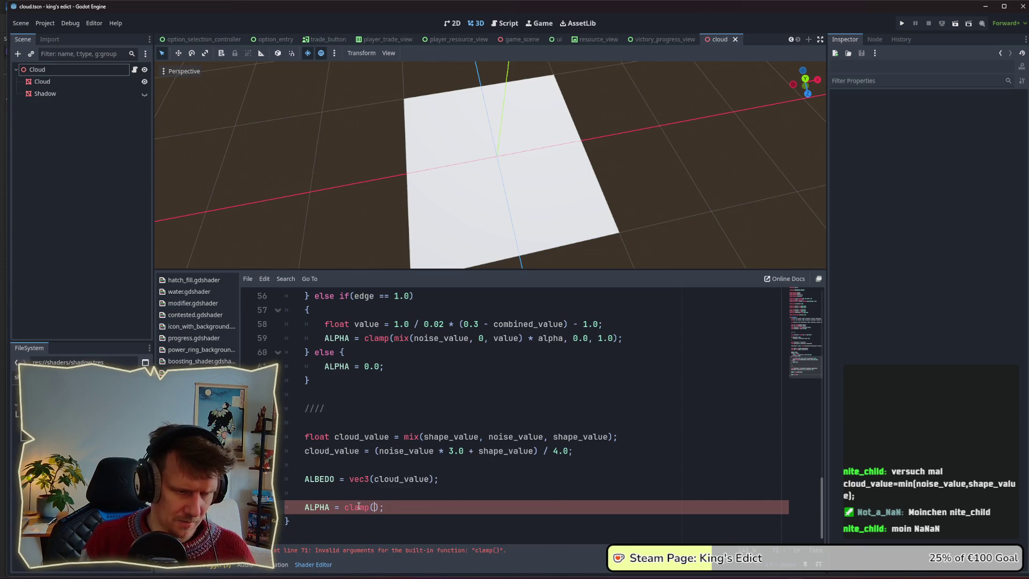
text(cloud_value,)
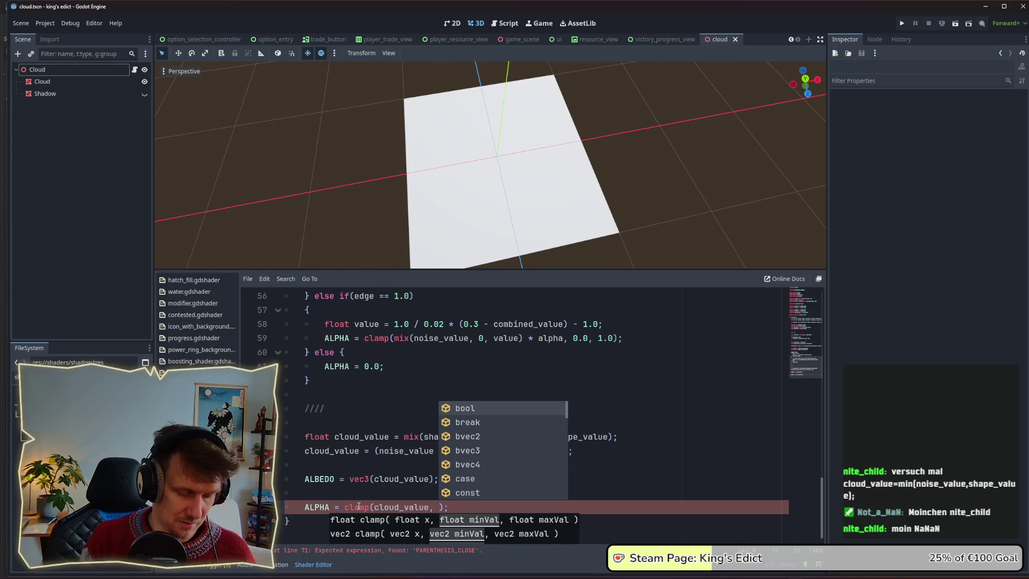
text(0.0,)
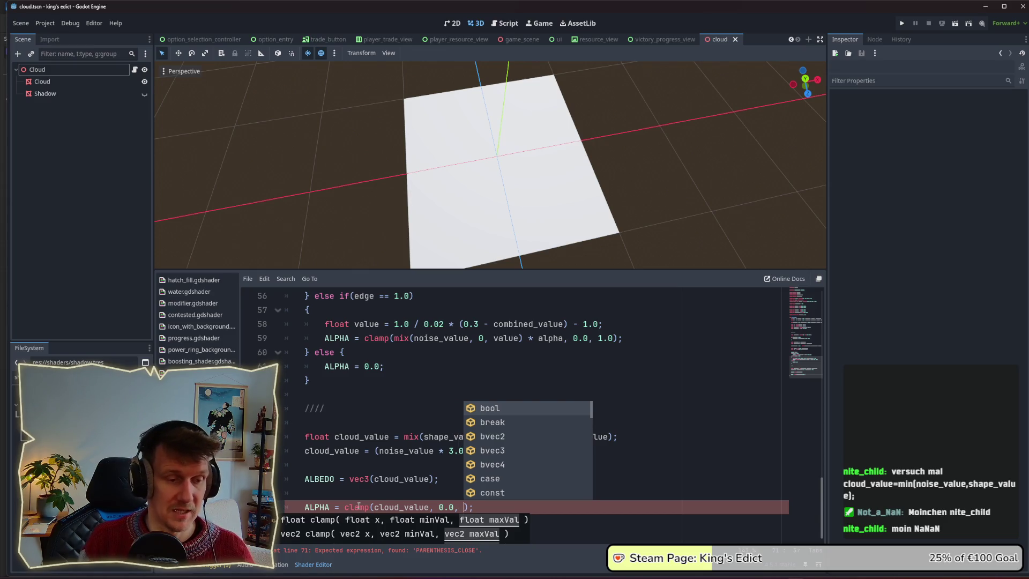
text( 0.)
key(BackSpace)
key(BackSpace)
text(1.)
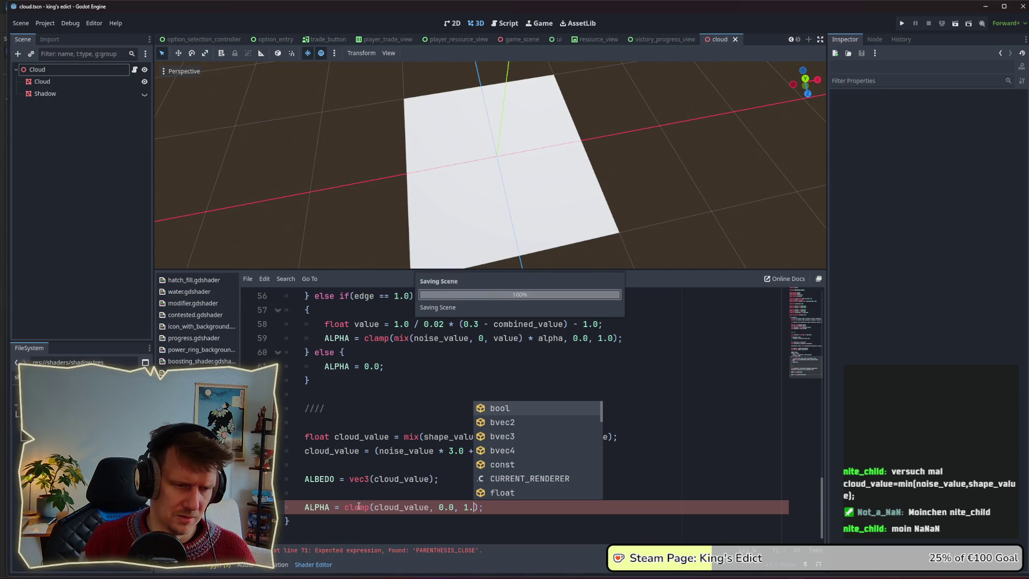
key(Escape)
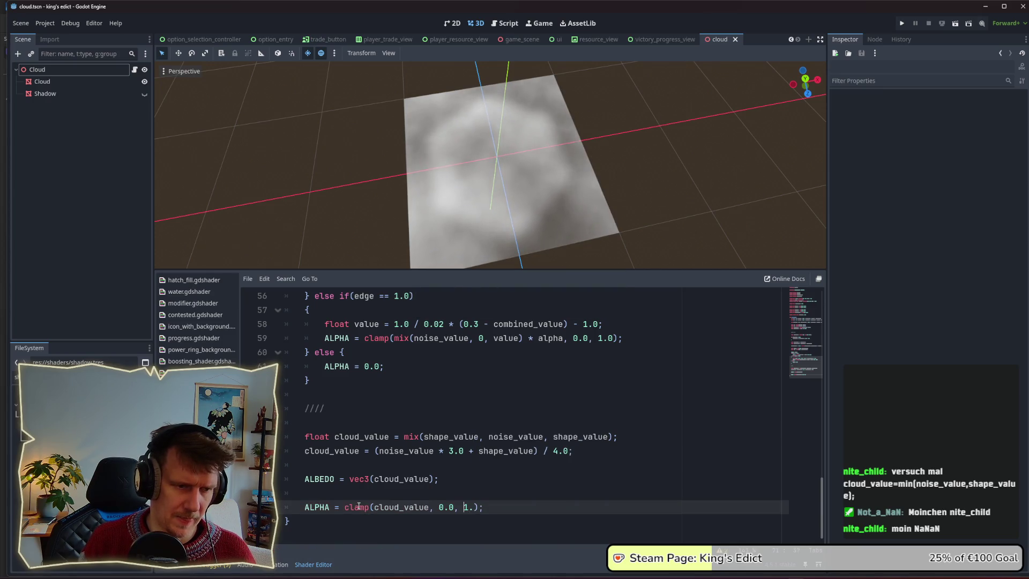
text(3)
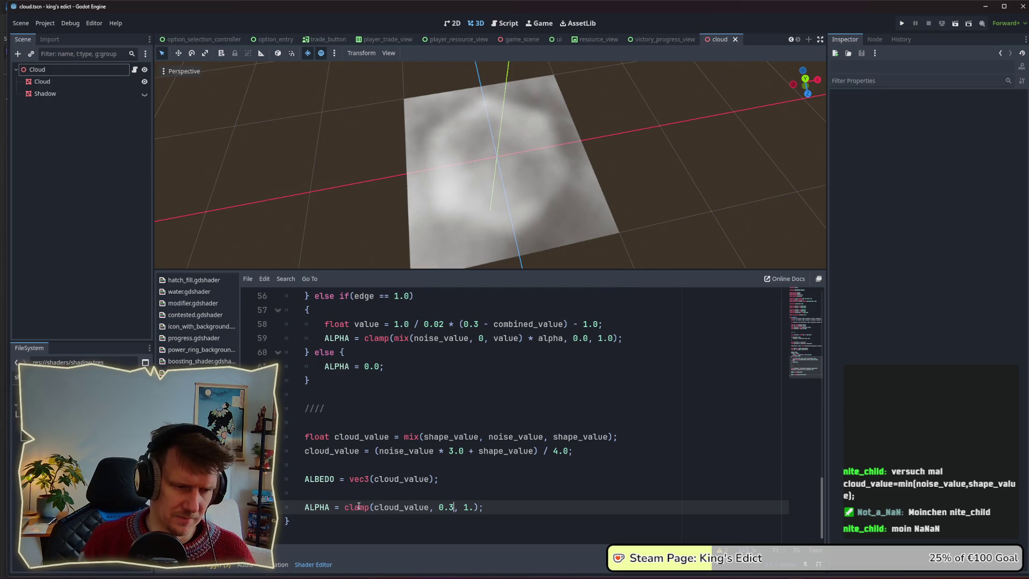
text(0)
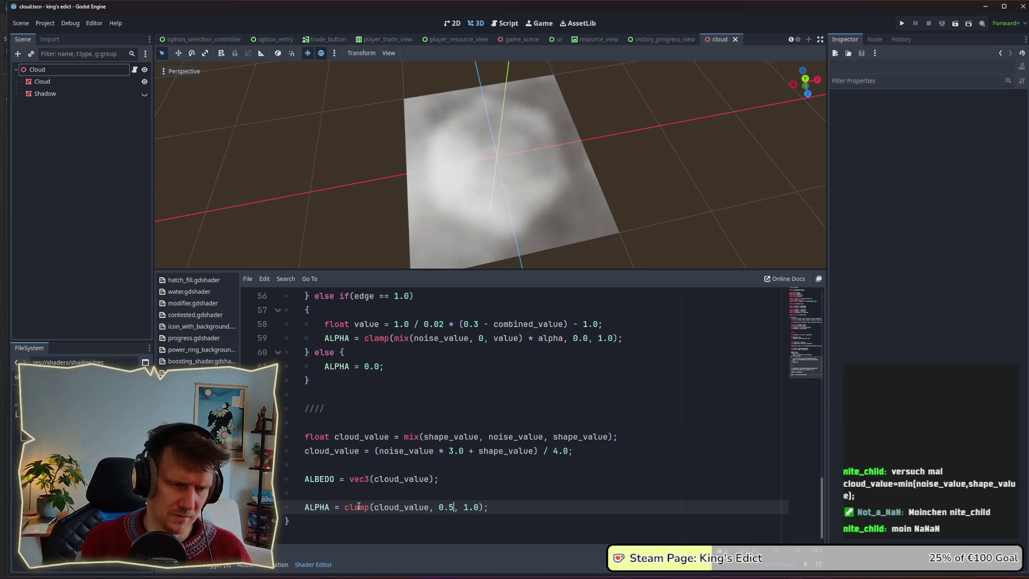
key(ctrl+s)
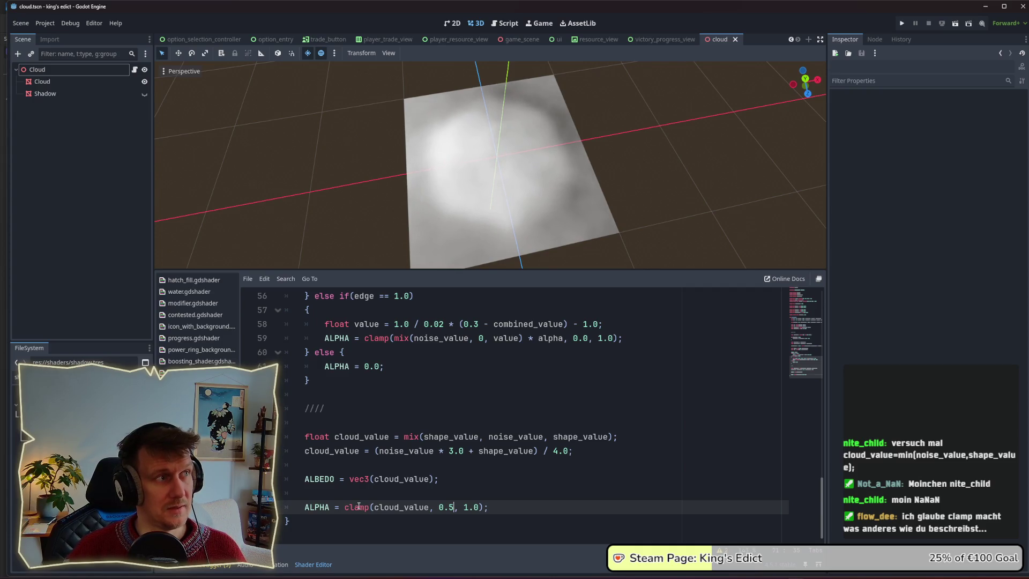
Add an if (cloud_value < 0.4) block above the ALPHA line
click(349, 493)
text(if )
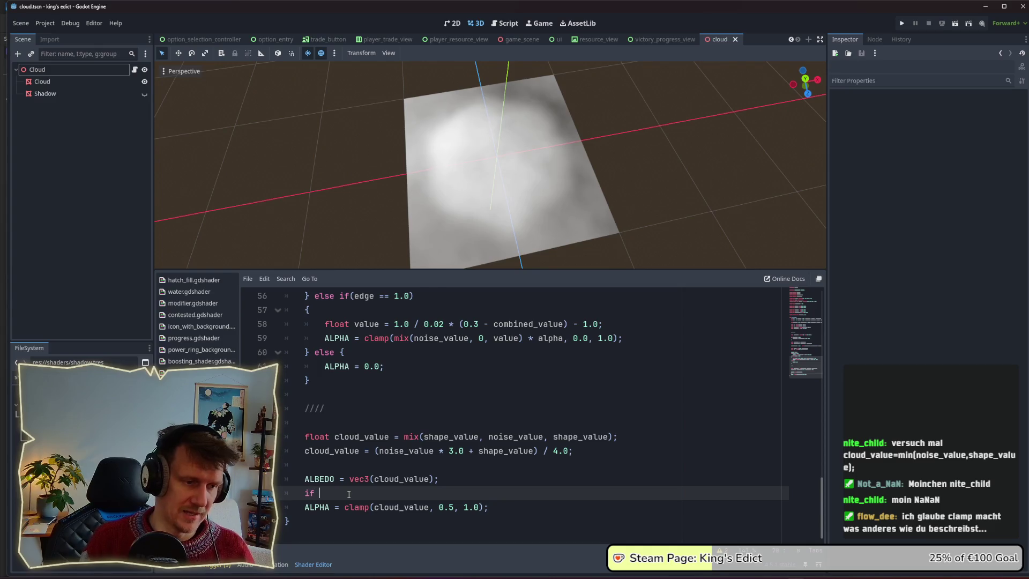
text(cloud_value)
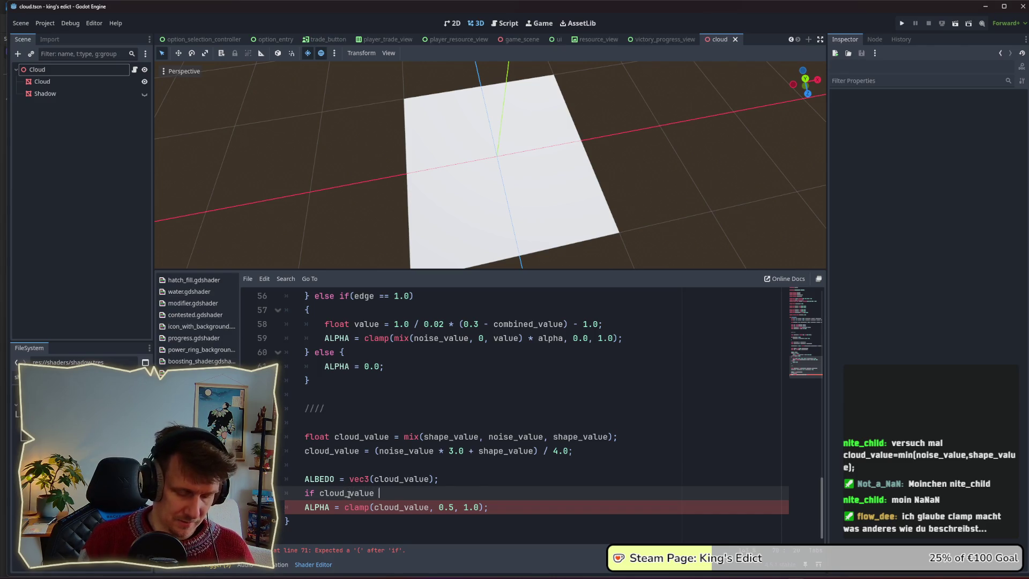
key(ctrl+BackSpace)
text((cli)
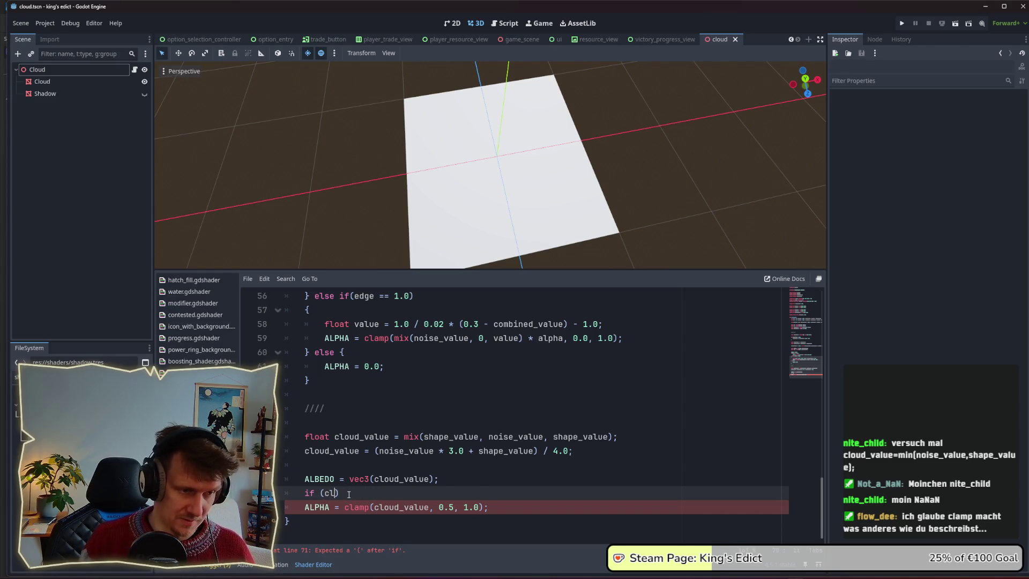
key(BackSpace)
text(oud)
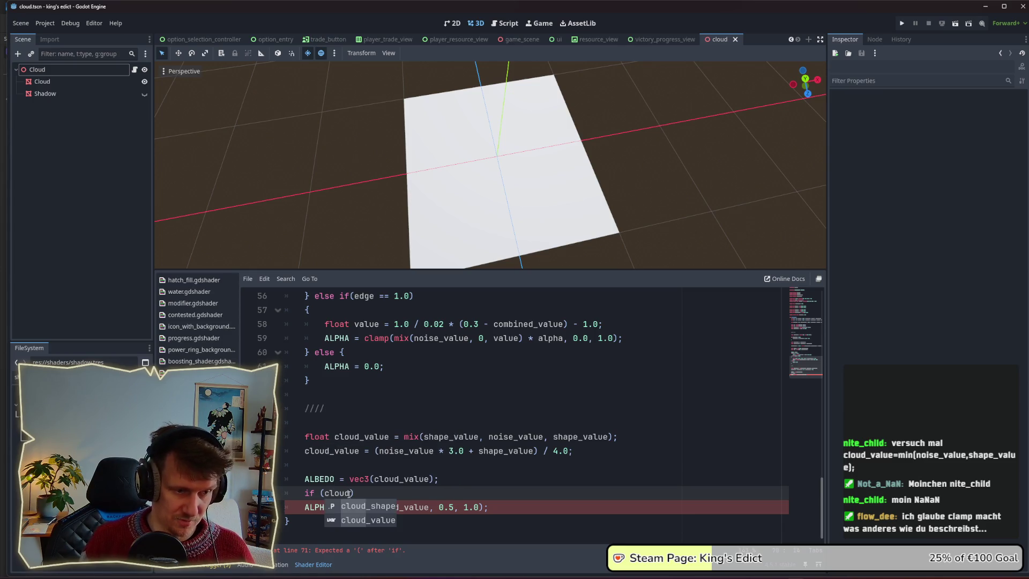
key(Return)
text(< =)
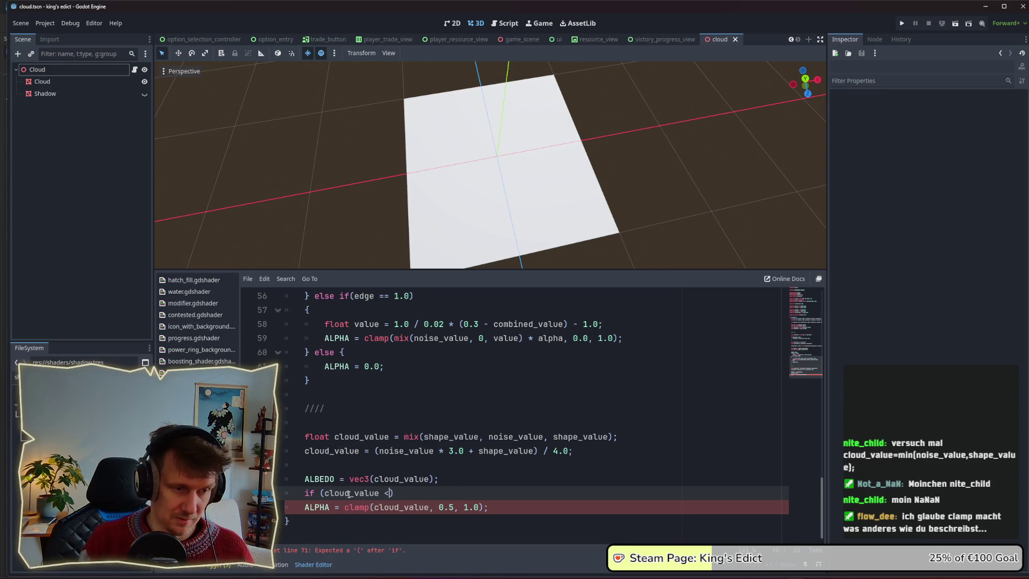
key(BackSpace)
text(0.4)
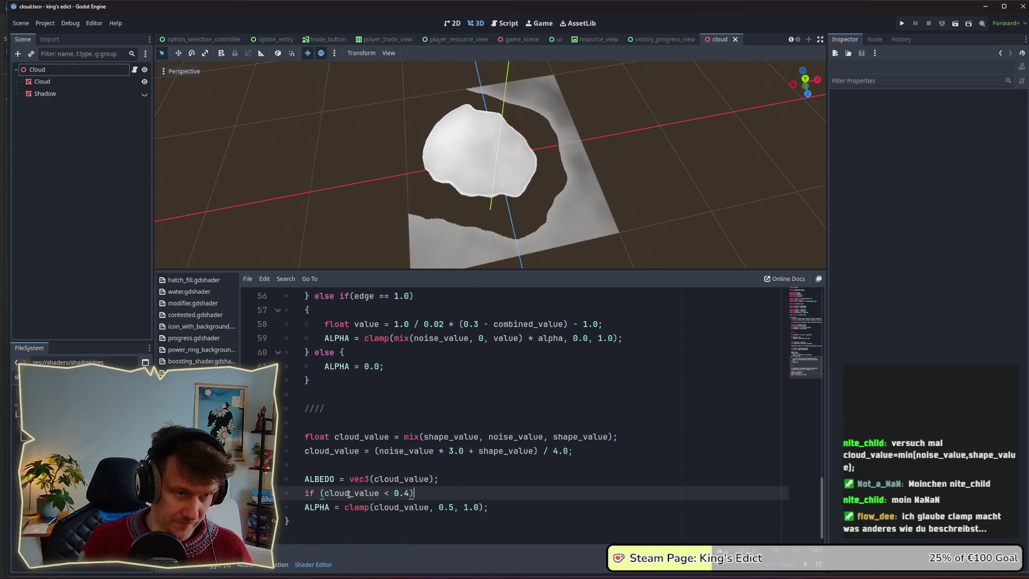
key(Return)
text({)
key(Return)
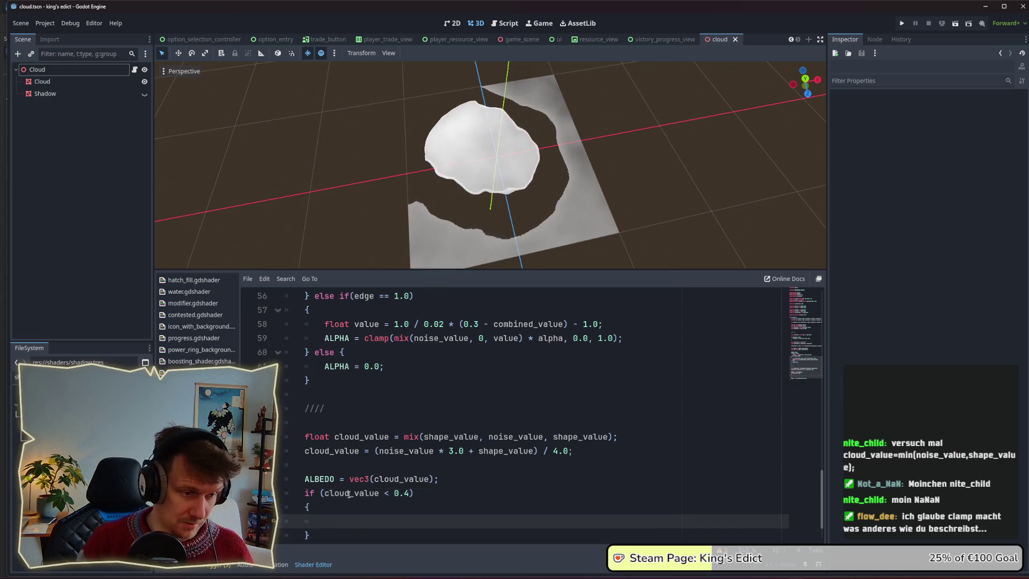
Add an else block that sets ALPHA = cloud_value
scroll(348, 489, down, 1)
key(Return)
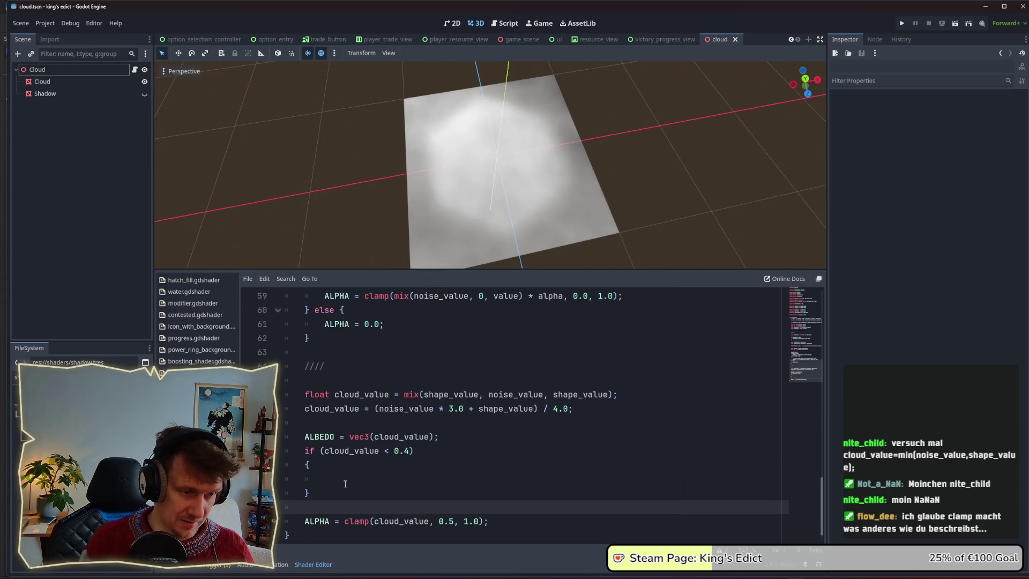
text(else:)
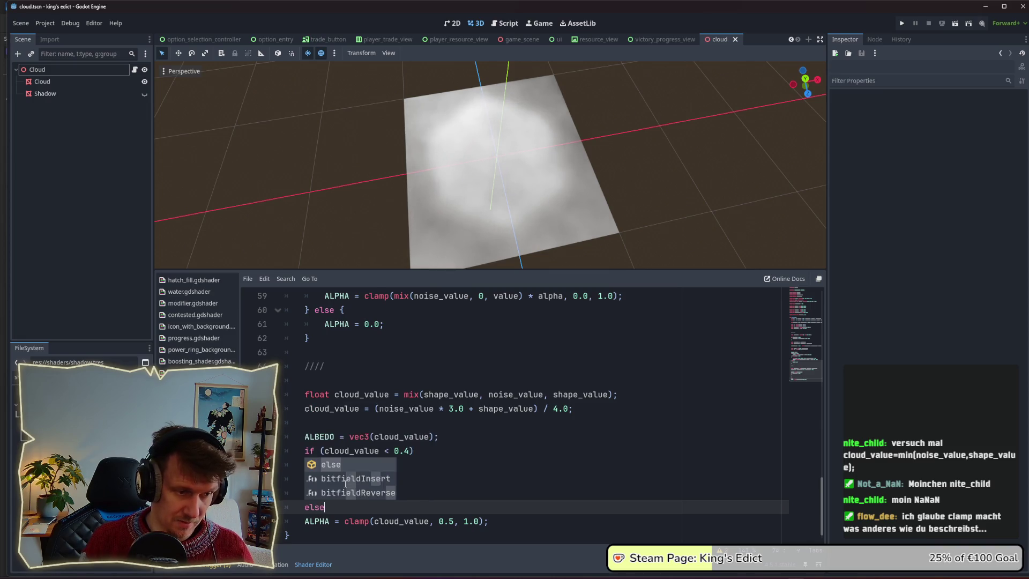
key(Return)
key(BackSpace)
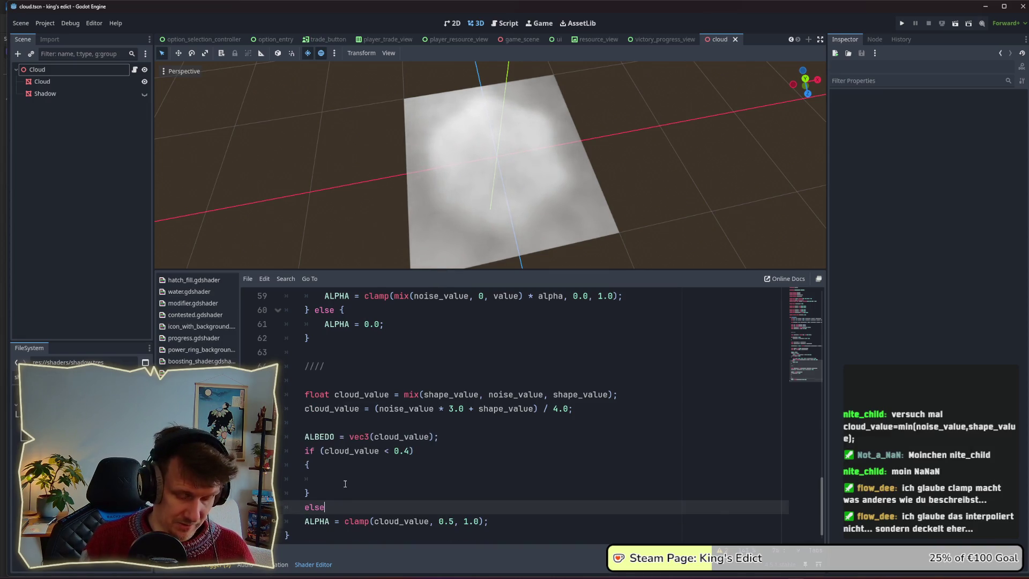
key(Return)
text({)
key(Return)
text(ALp)
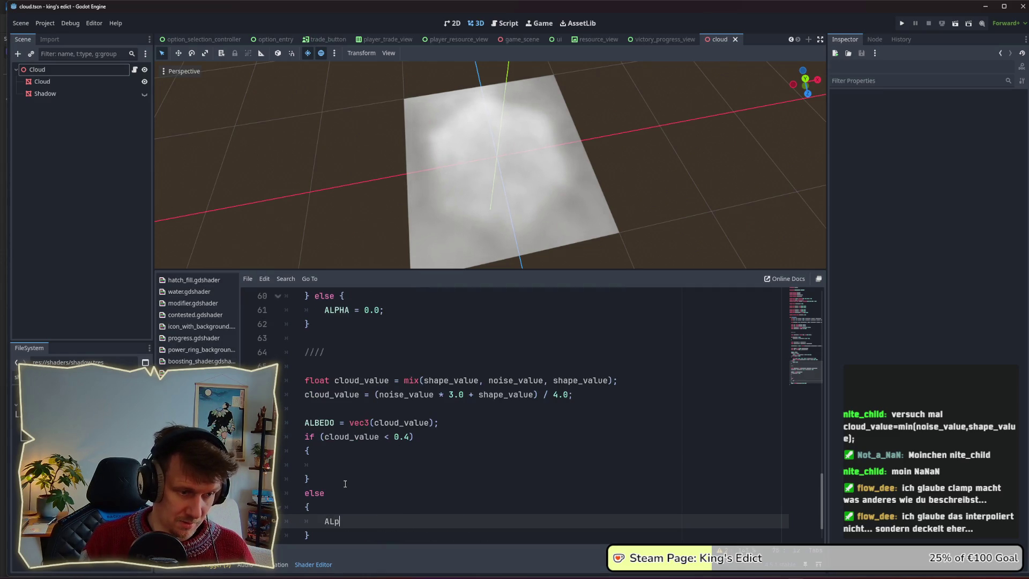
key(BackSpace)
key(BackSpace)
key(BackSpace)
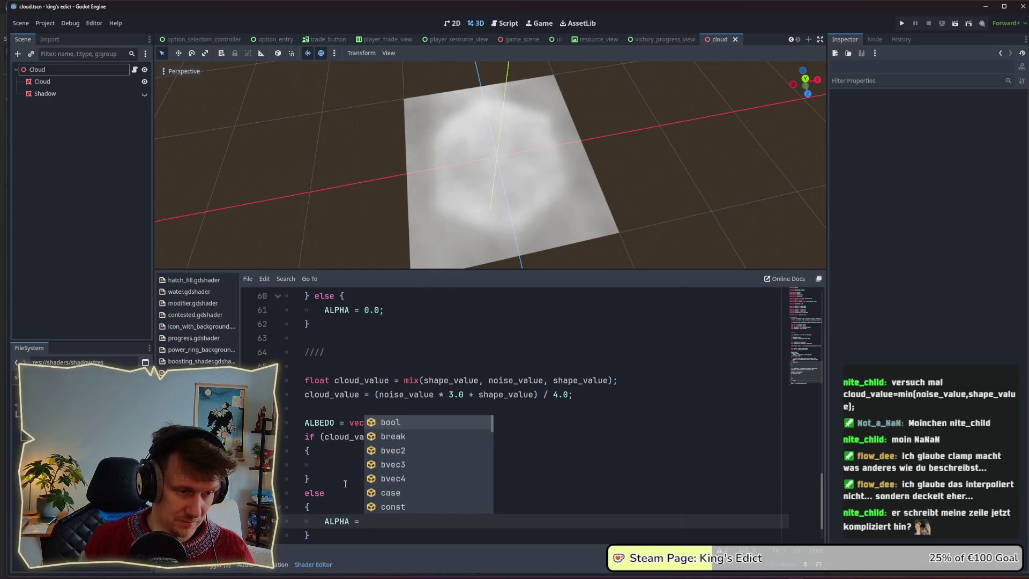
text(=)
scroll(343, 482, down, 1)
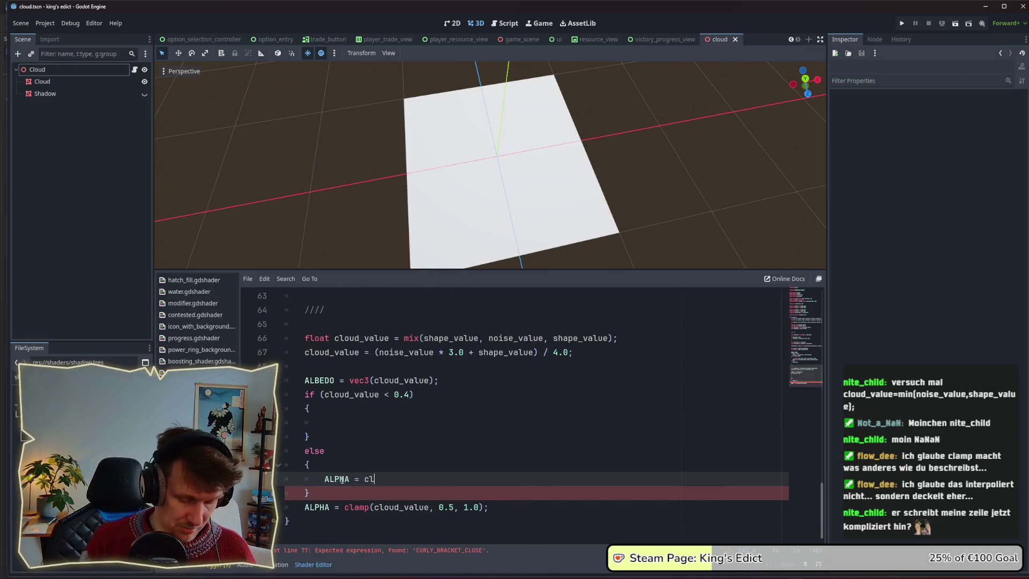
text(_value)
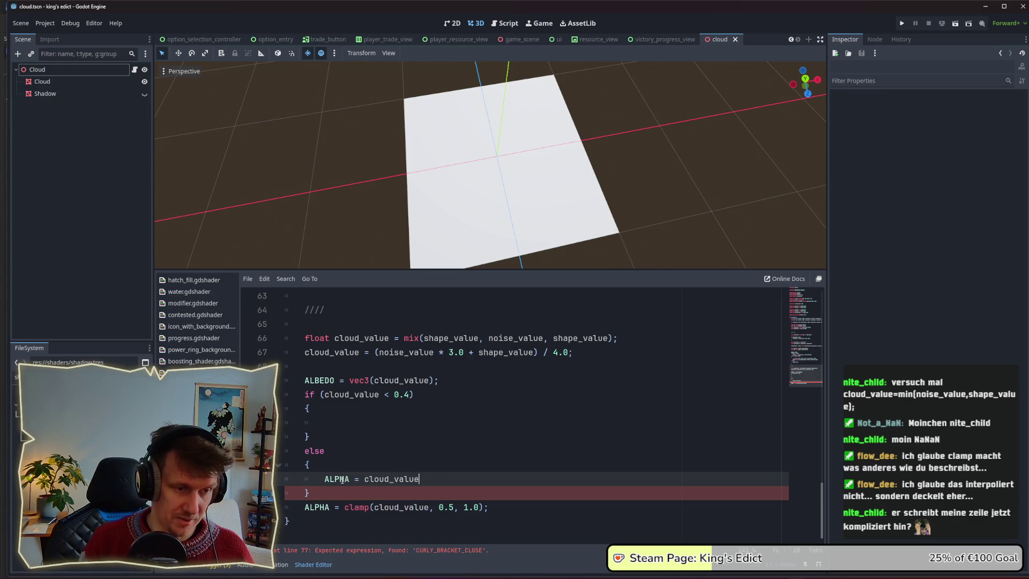
text(;)
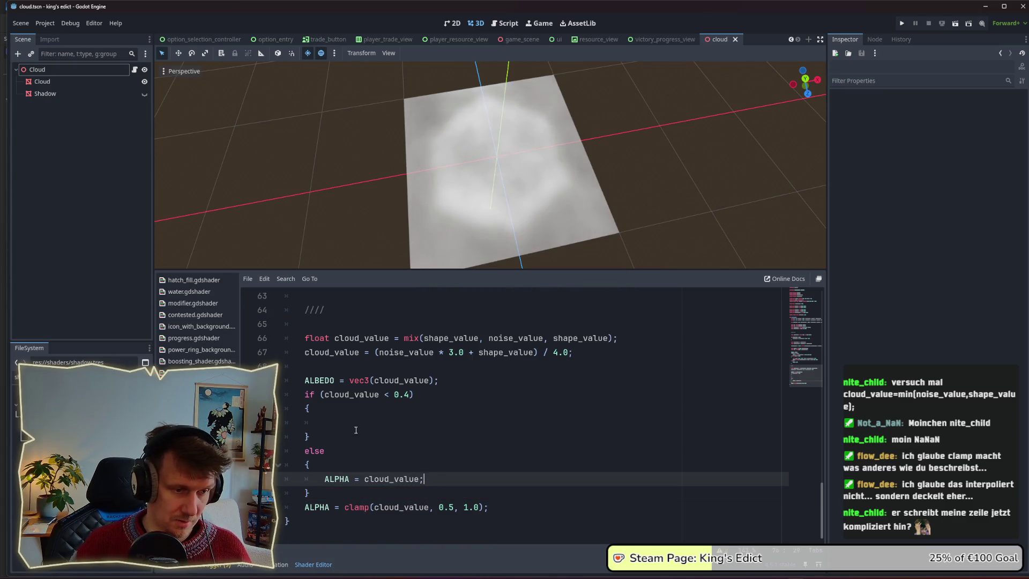
Set ALPHA = 0.0 inside the if block
click(356, 430)
text(L)
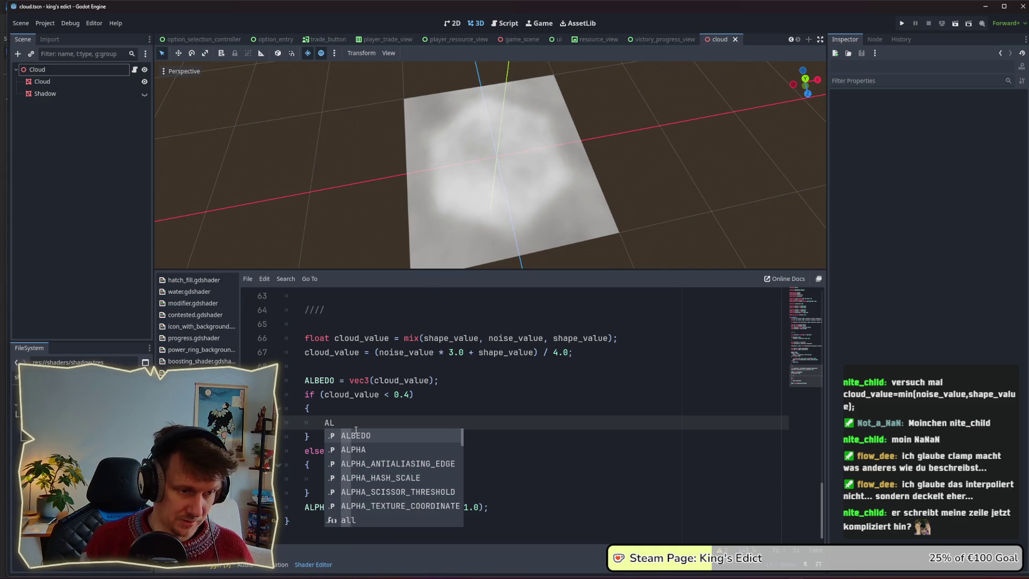
key(Down)
key(Return)
text(=0)
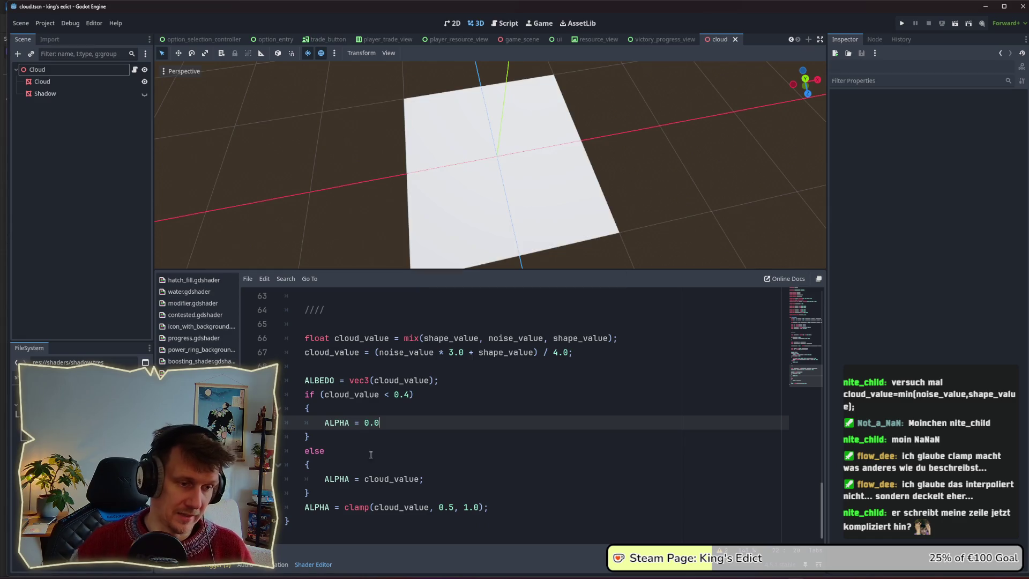
Delete the old clamp ALPHA line and add the missing semicolon after ALPHA = 0.0
drag(503, 504, 289, 507)
key(BackSpace)
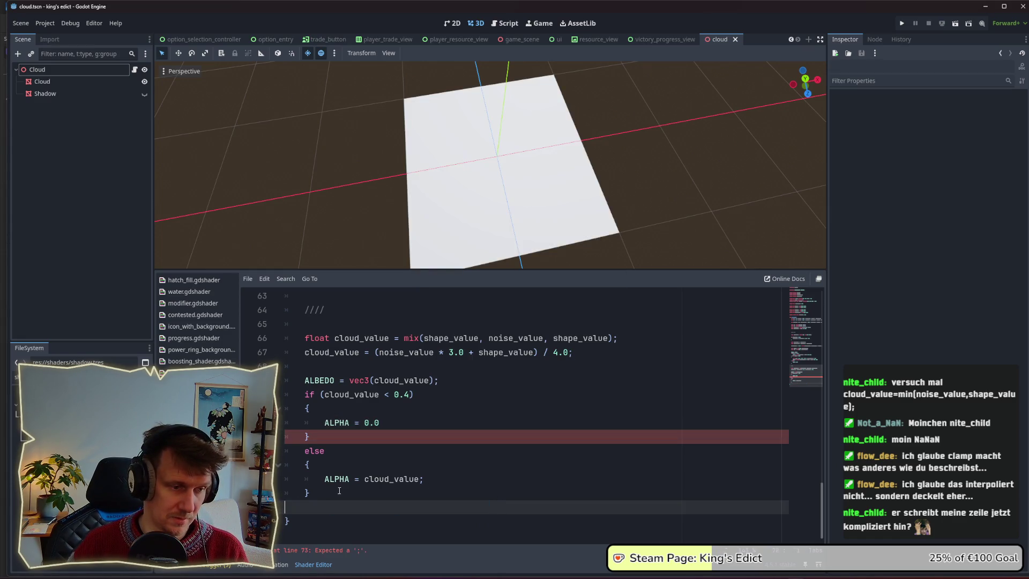
key(BackSpace)
click(388, 430)
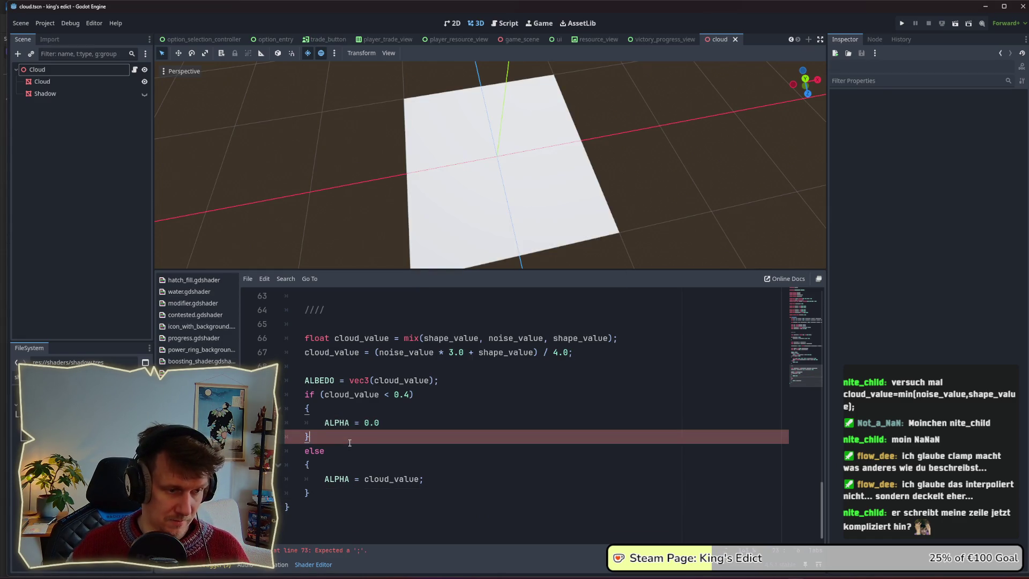
click(389, 424)
text(;)
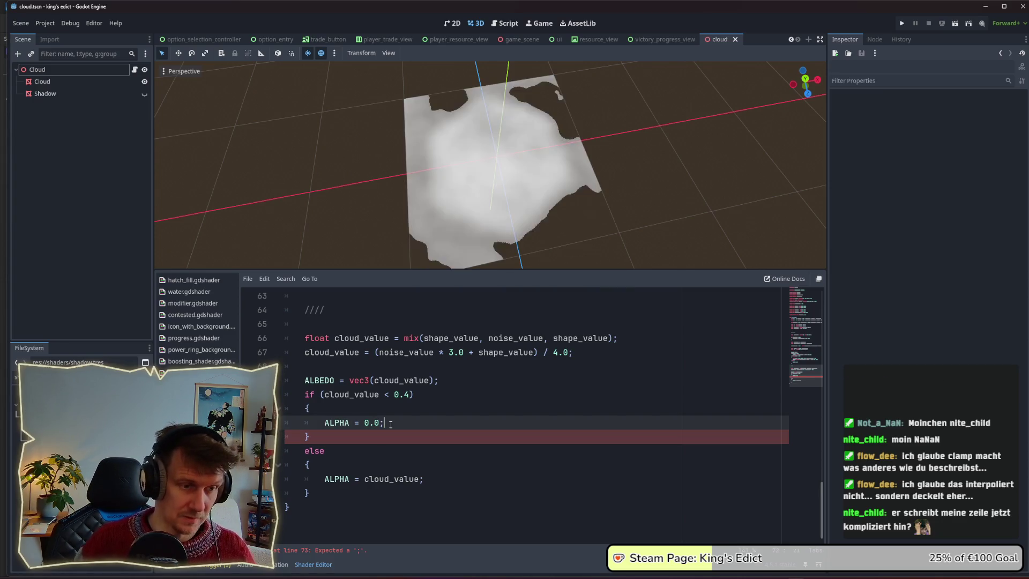
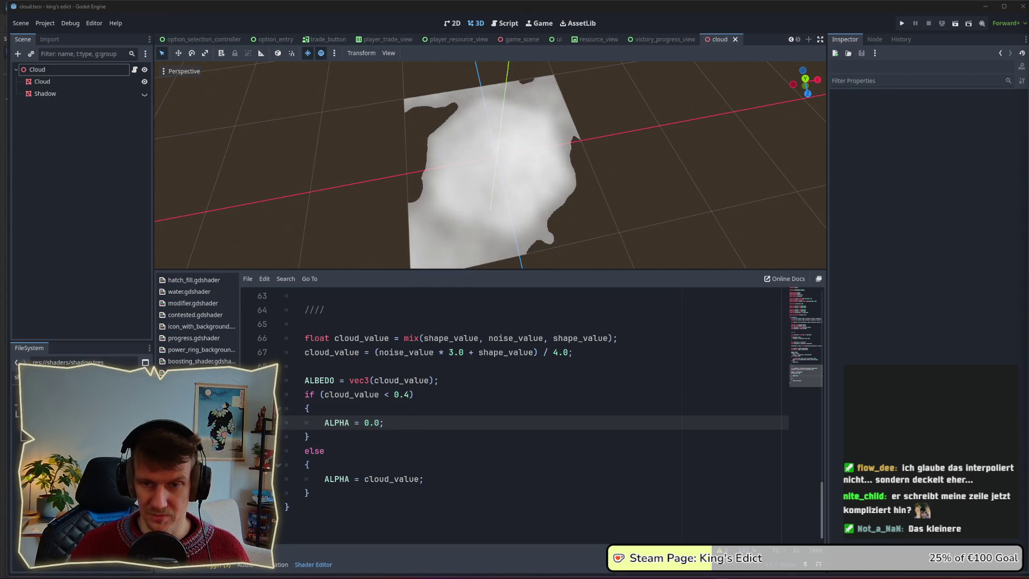
Add the line cloud_value = min(noise_value,shape_value); just above the ALBEDO assignment
click(332, 372)
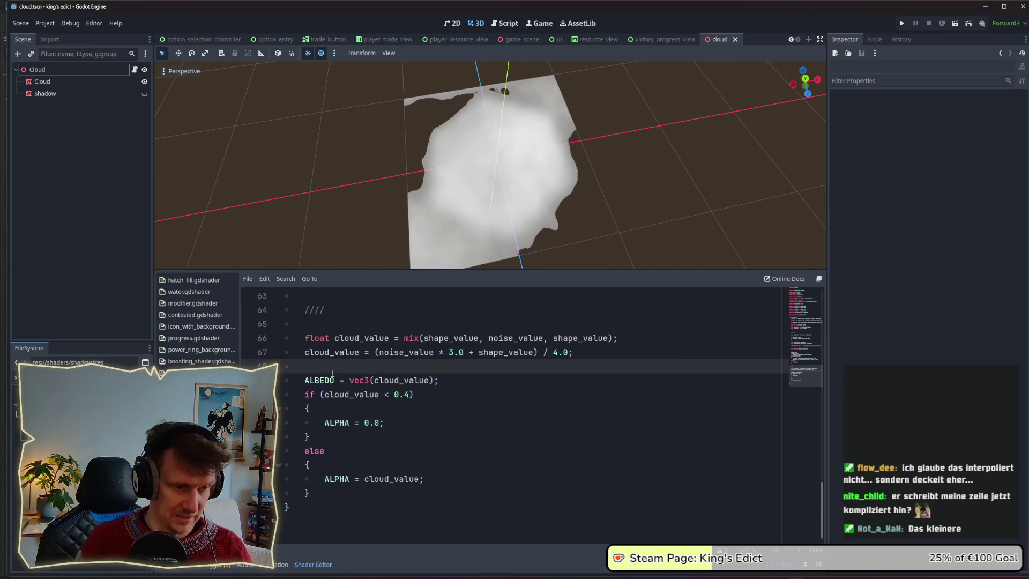
key(Return)
key(Return)
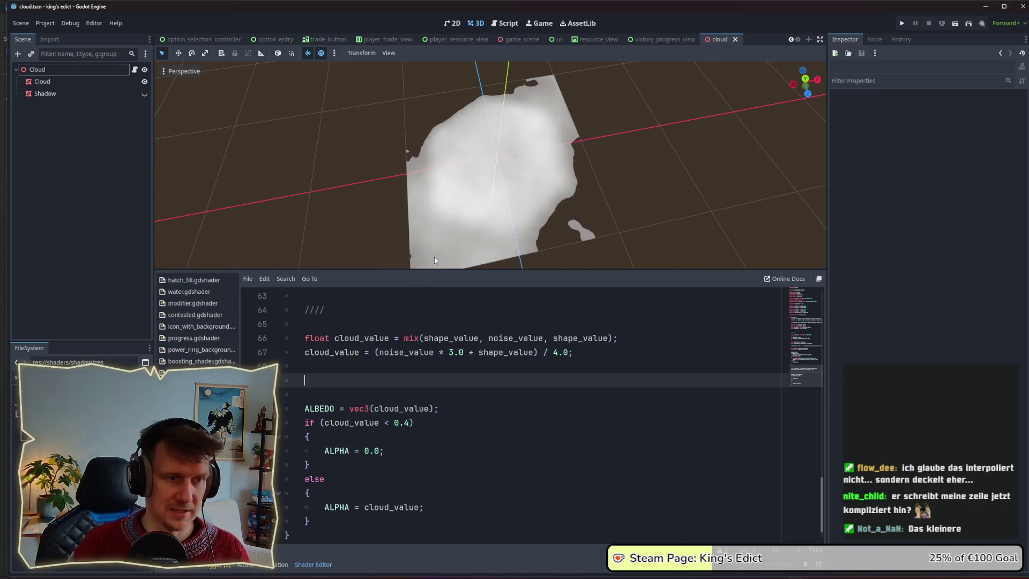
text(min(noise_value,shape_value);)
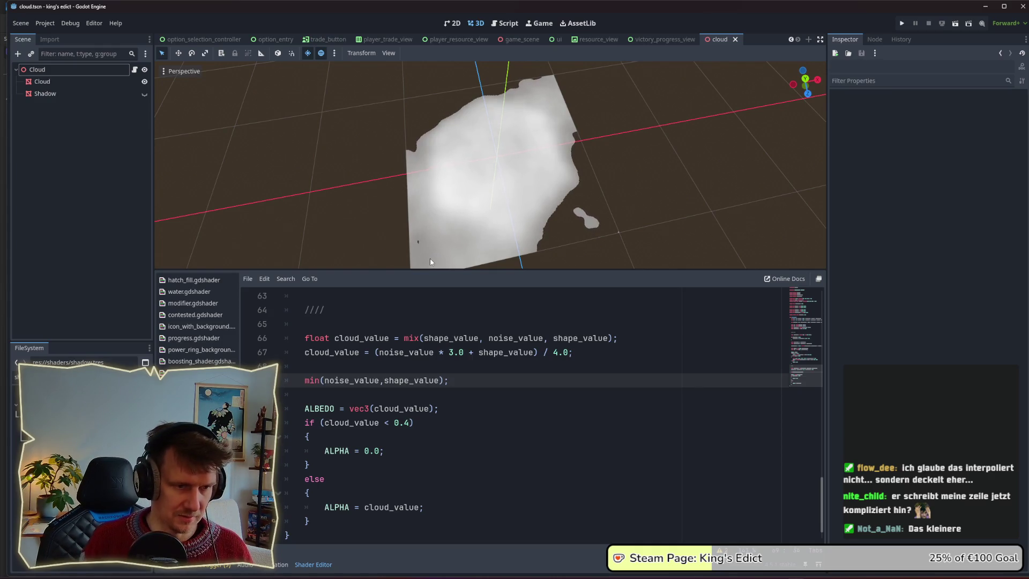
key(Home)
text(clo)
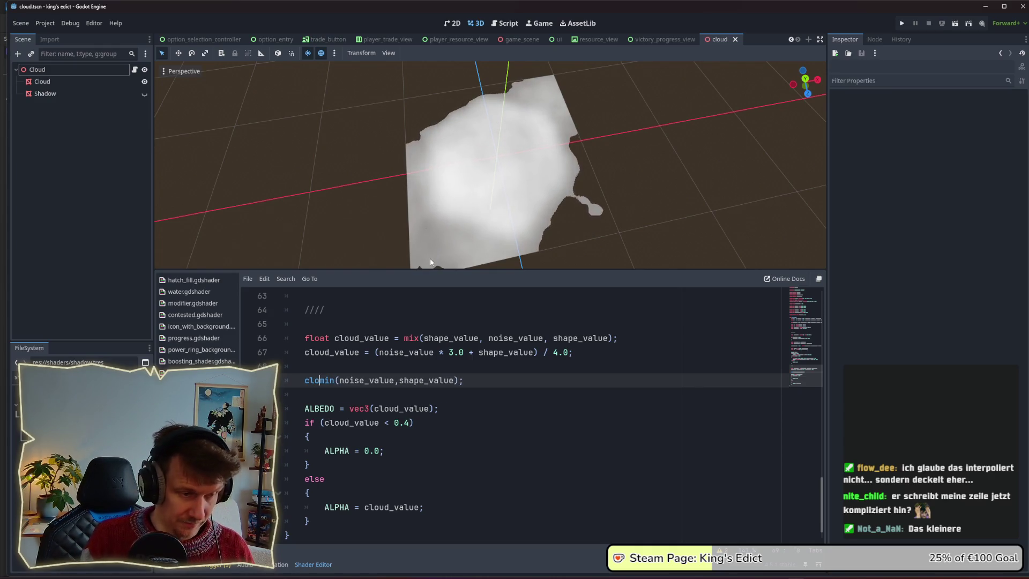
text(ud)
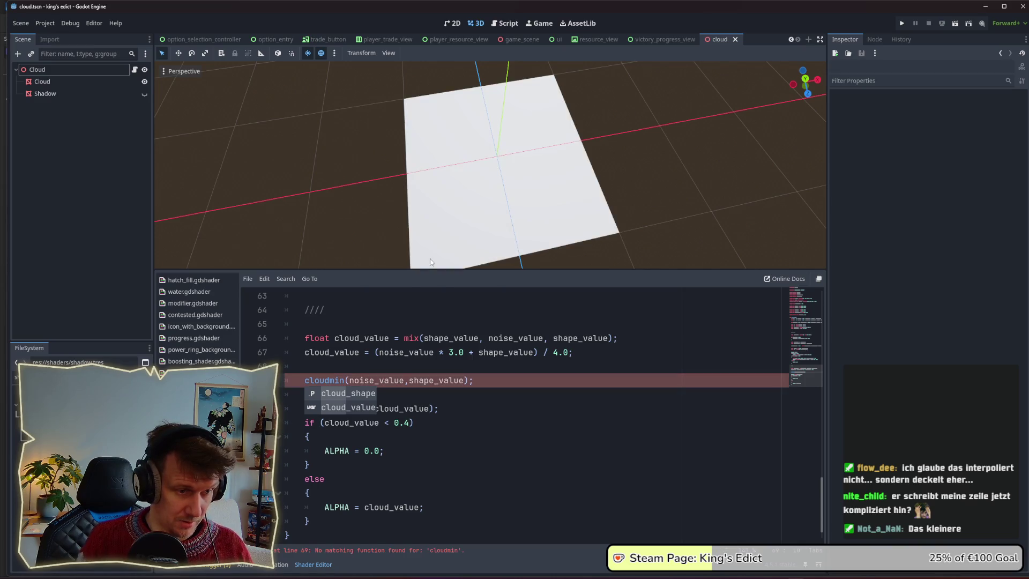
text(_val)
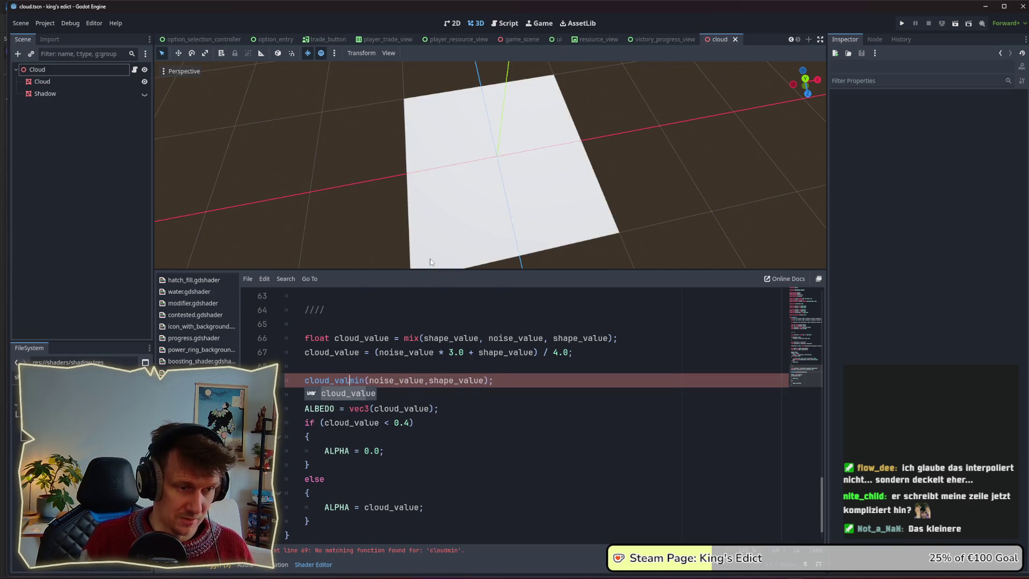
key(Return)
text(=)
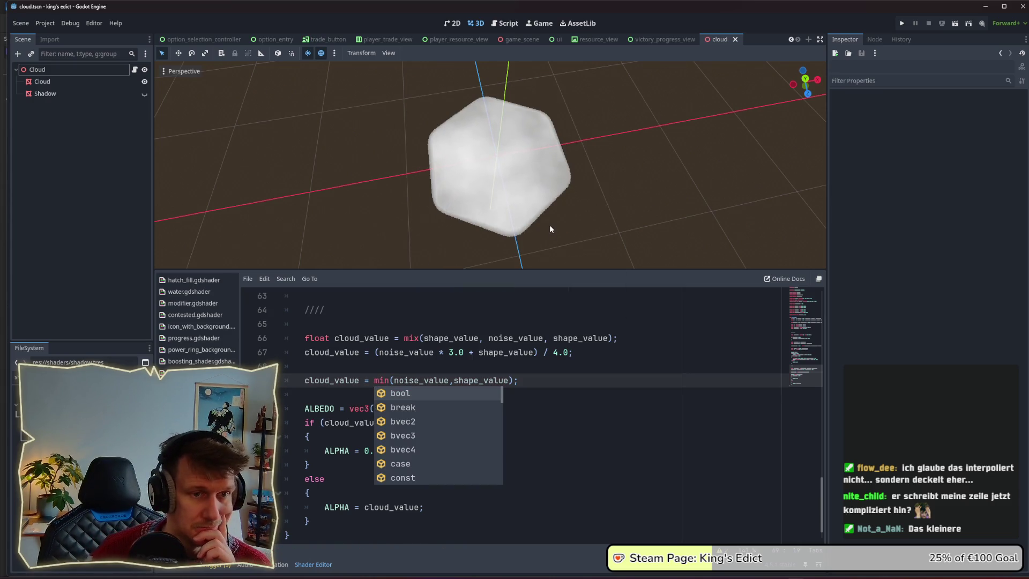
scroll(550, 228, up, 3)
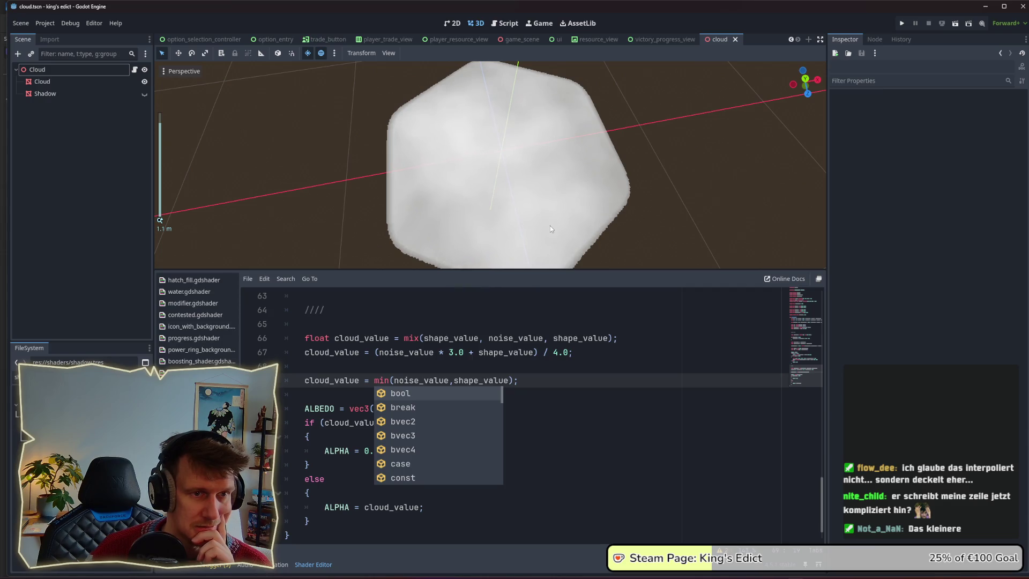
scroll(549, 224, up, 4)
scroll(549, 226, down, 4)
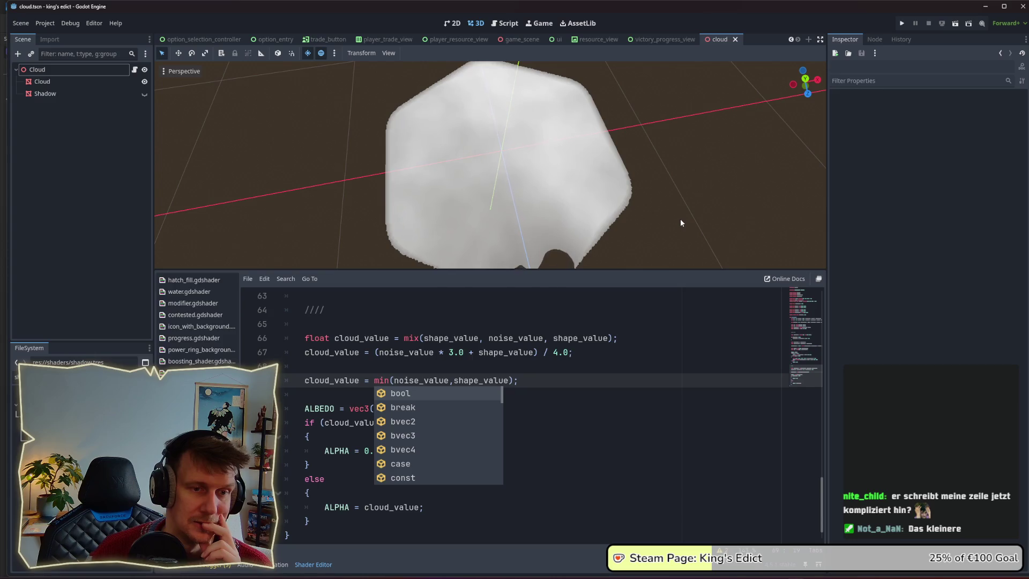
drag(681, 219, 638, 217)
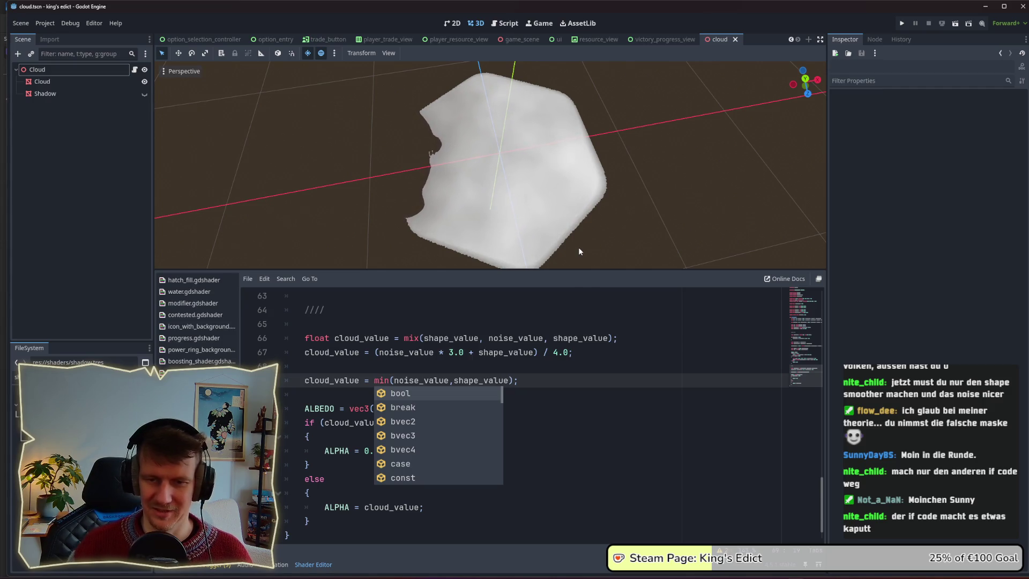
click(494, 423)
scroll(494, 441, down, 1)
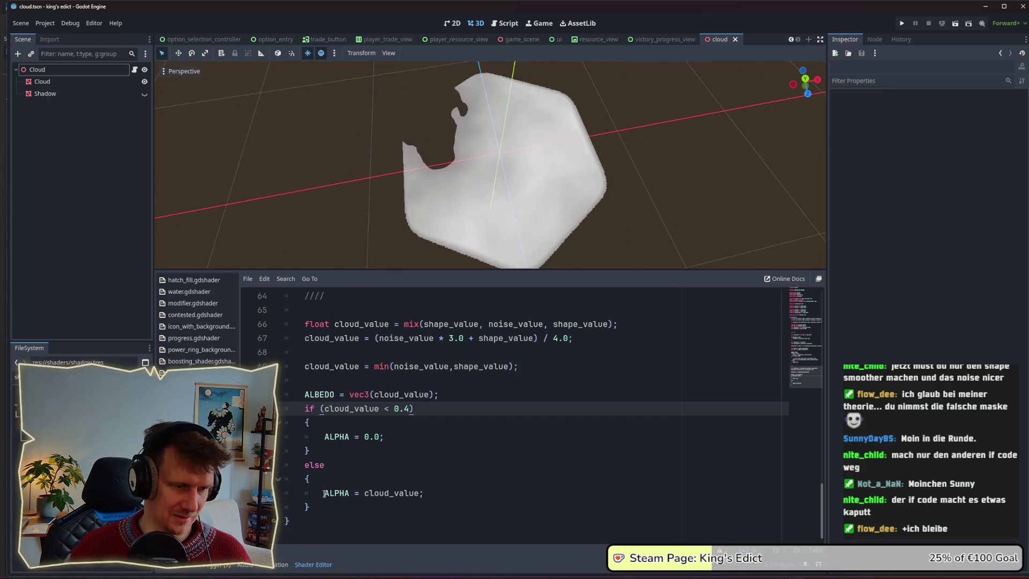
Replace the if/else alpha threshold block with ALPHA = cloud_value;
drag(311, 507, 305, 412)
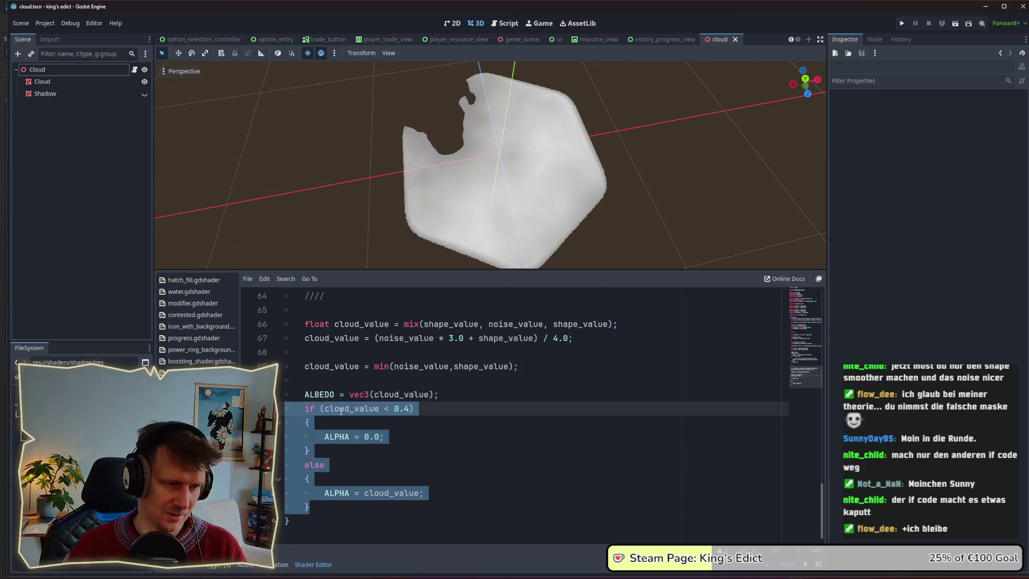
key(BackSpace)
text(A)
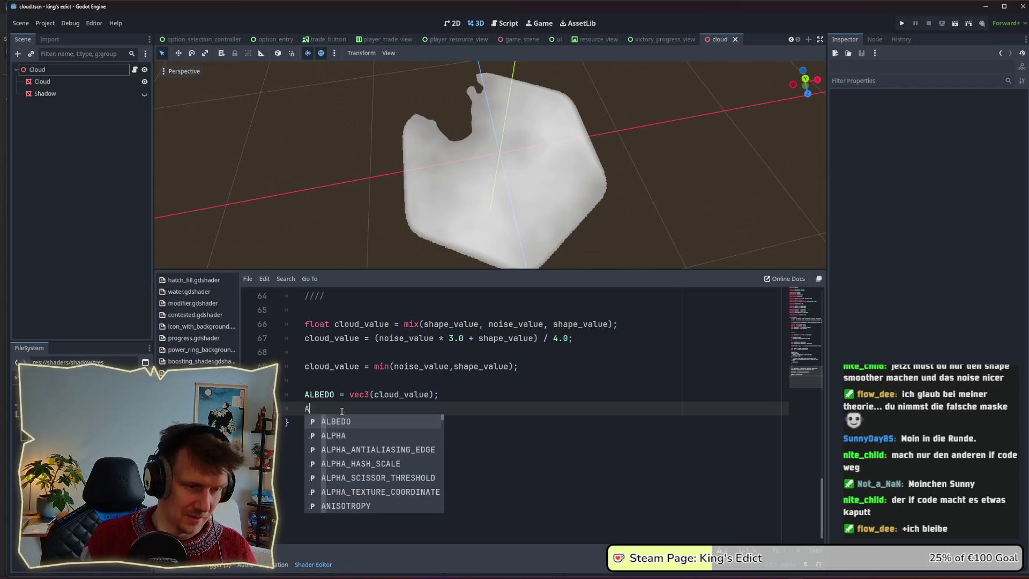
text(LPHA = clod)
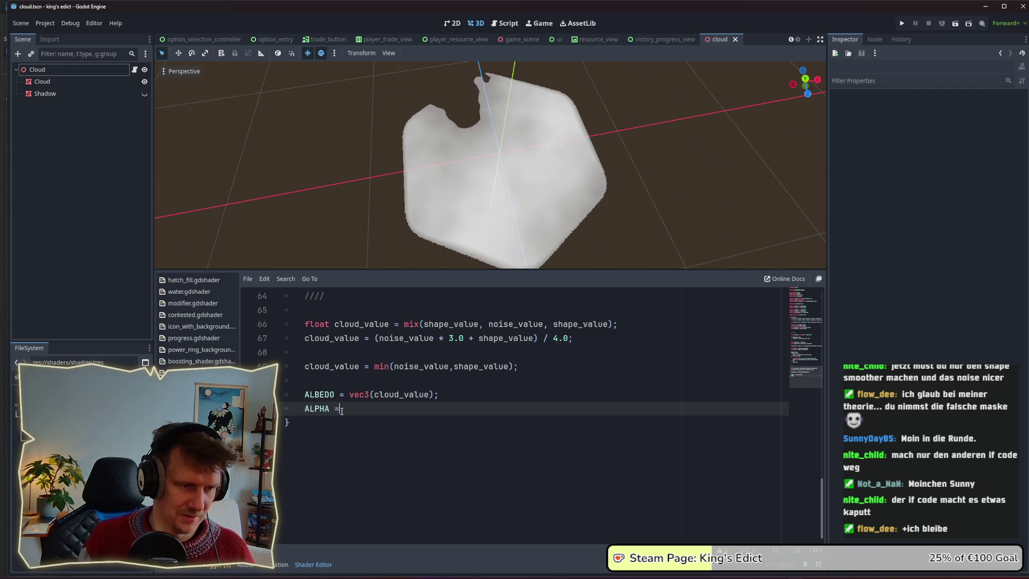
key(Down)
key(Return)
text(;)
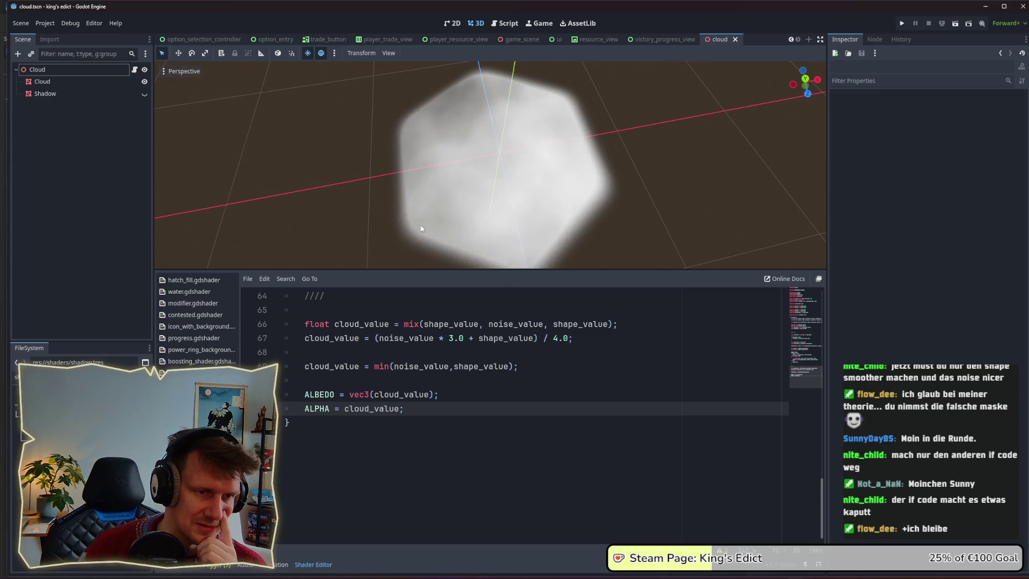
scroll(421, 230, down, 3)
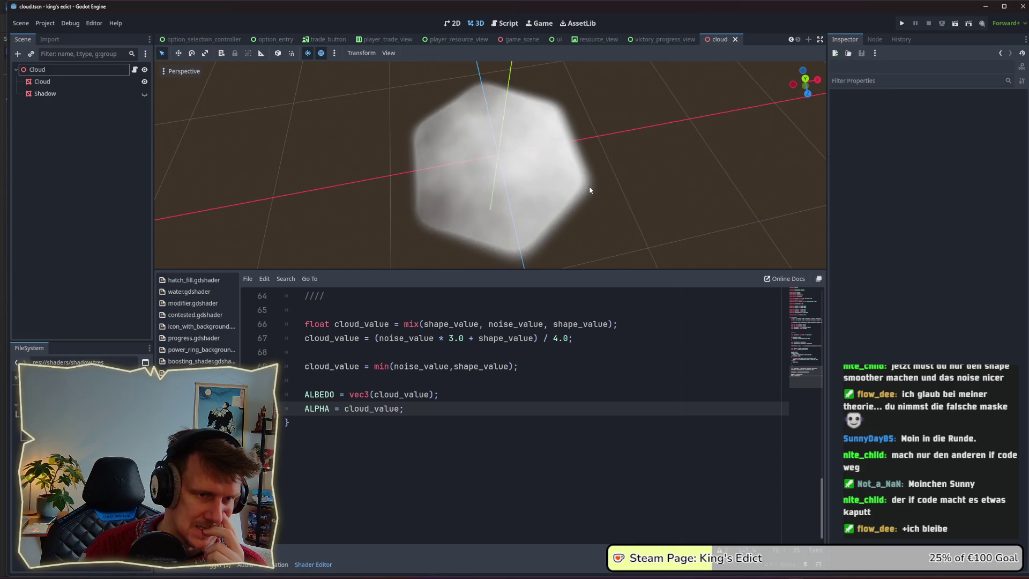
scroll(589, 186, up, 3)
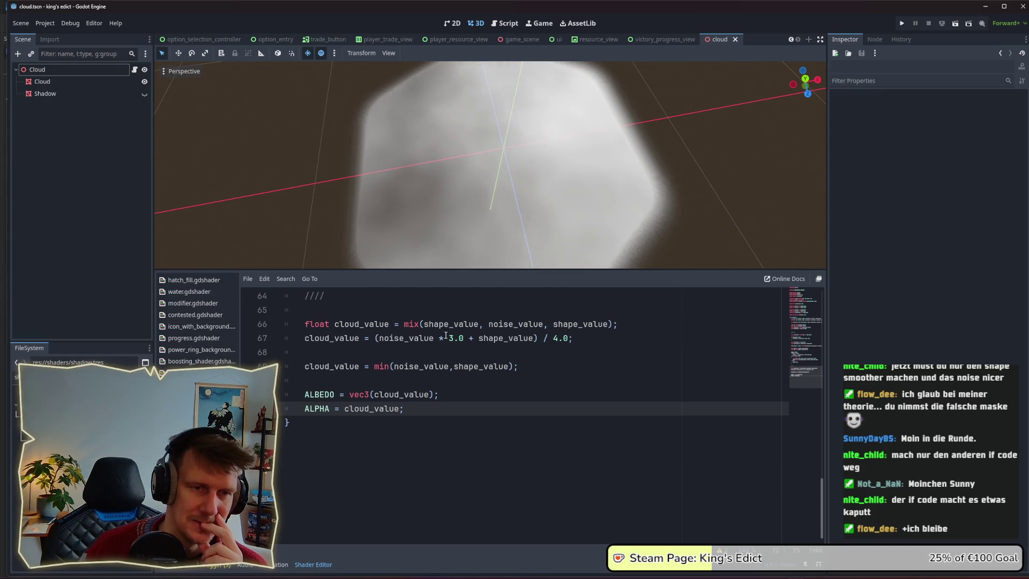
scroll(655, 206, up, 4)
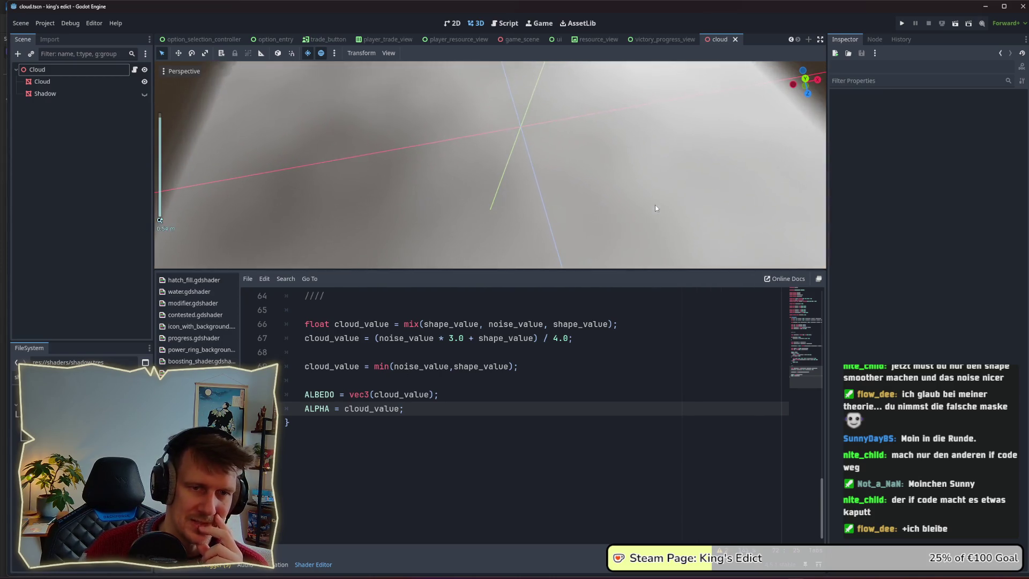
scroll(655, 208, down, 4)
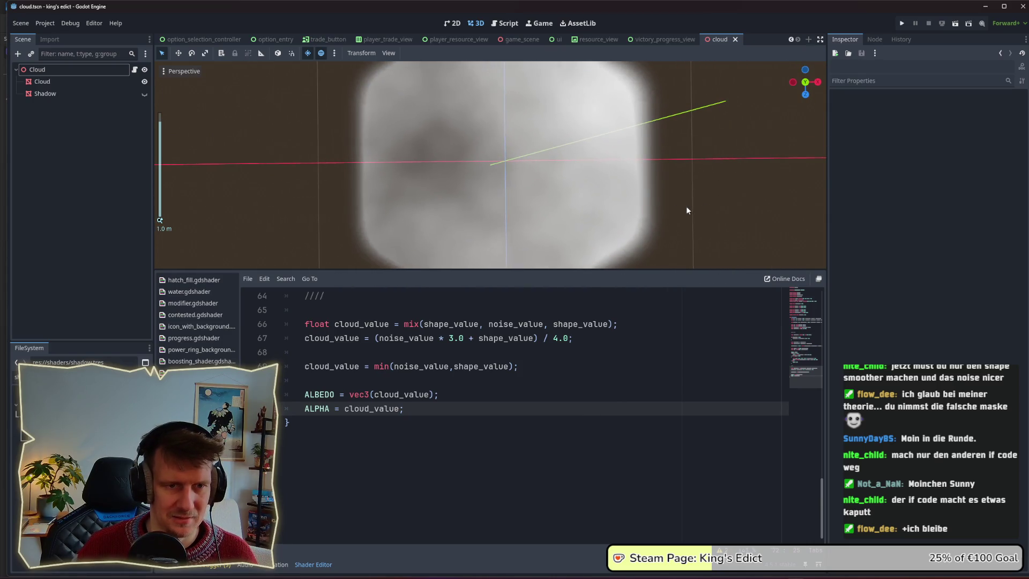
scroll(667, 207, down, 2)
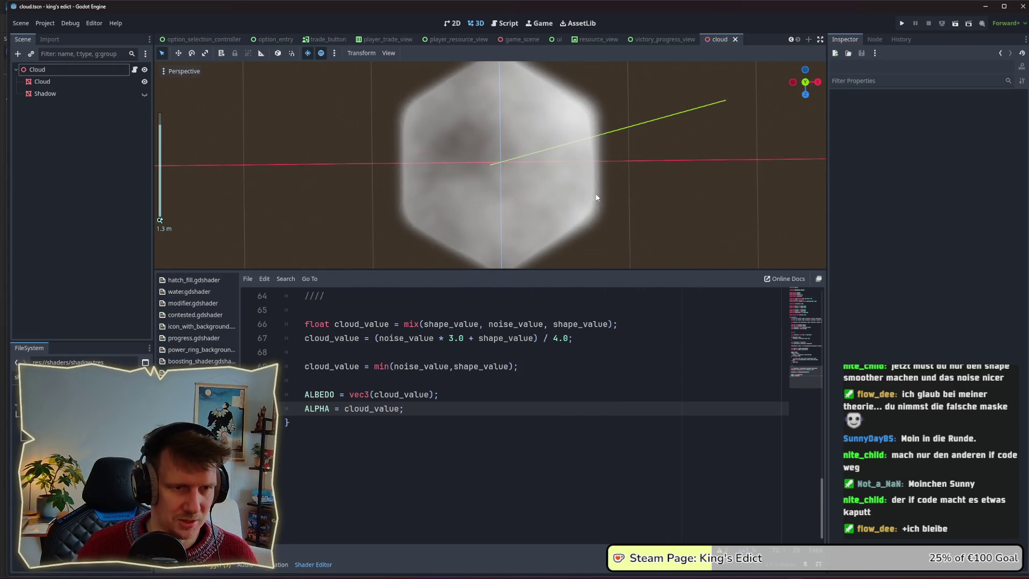
drag(577, 220, 574, 211)
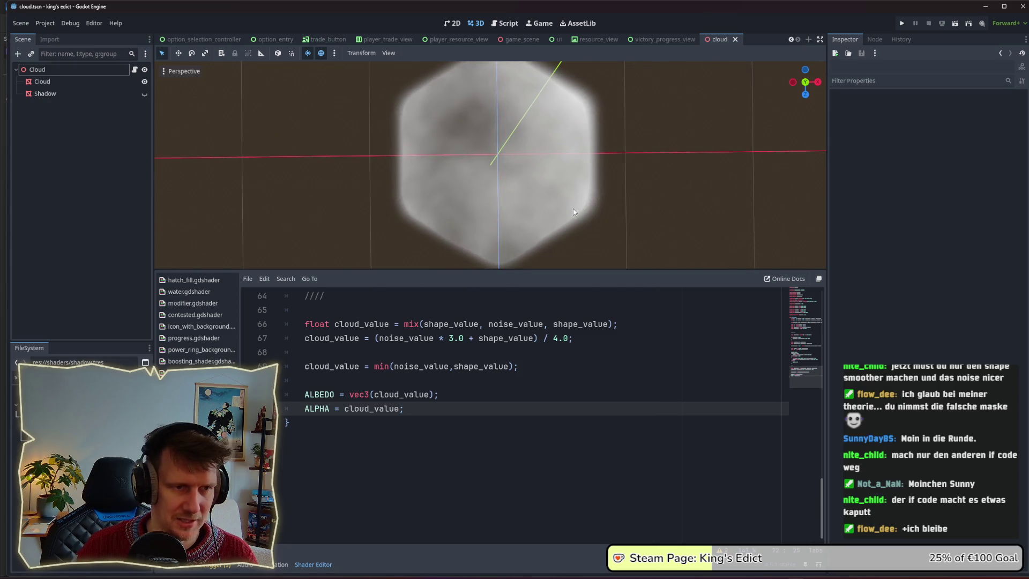
scroll(574, 209, down, 1)
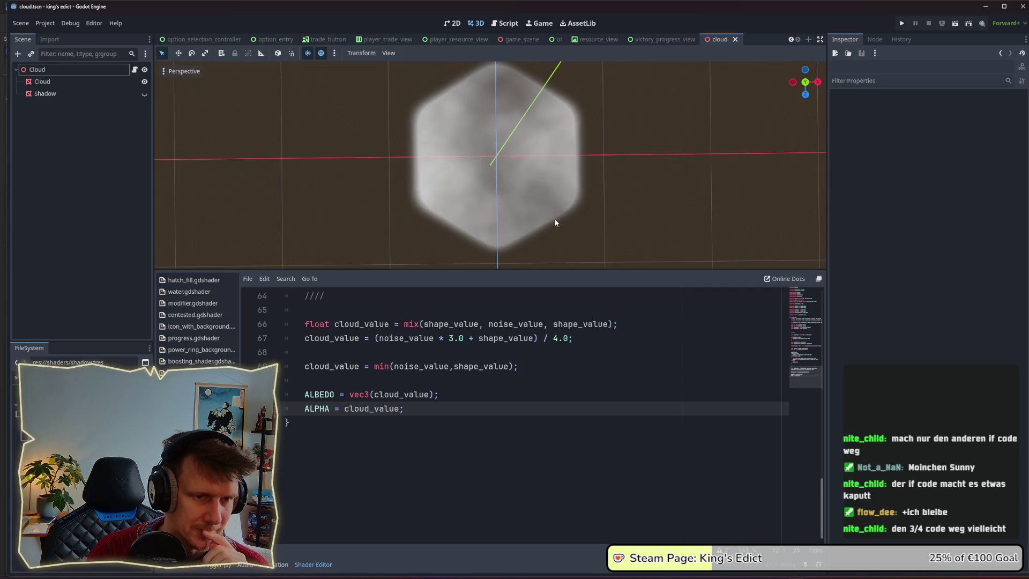
scroll(513, 241, up, 3)
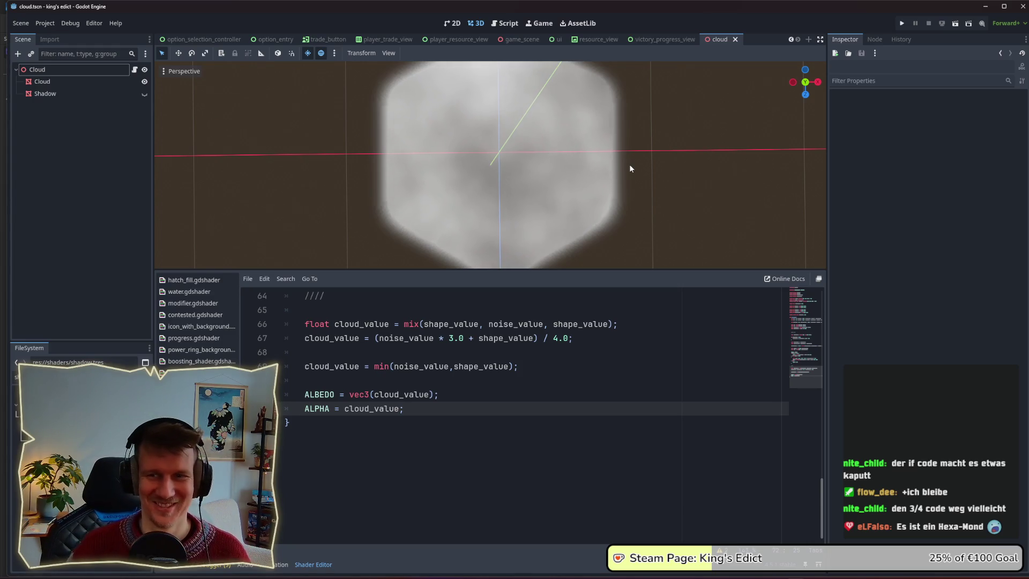
scroll(630, 166, down, 3)
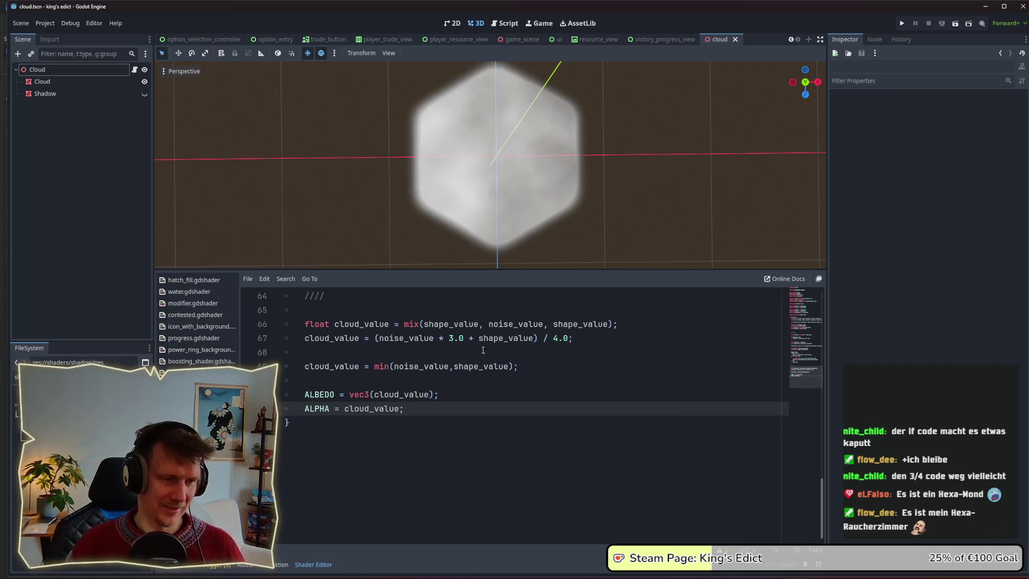
scroll(486, 359, up, 4)
scroll(485, 396, down, 1)
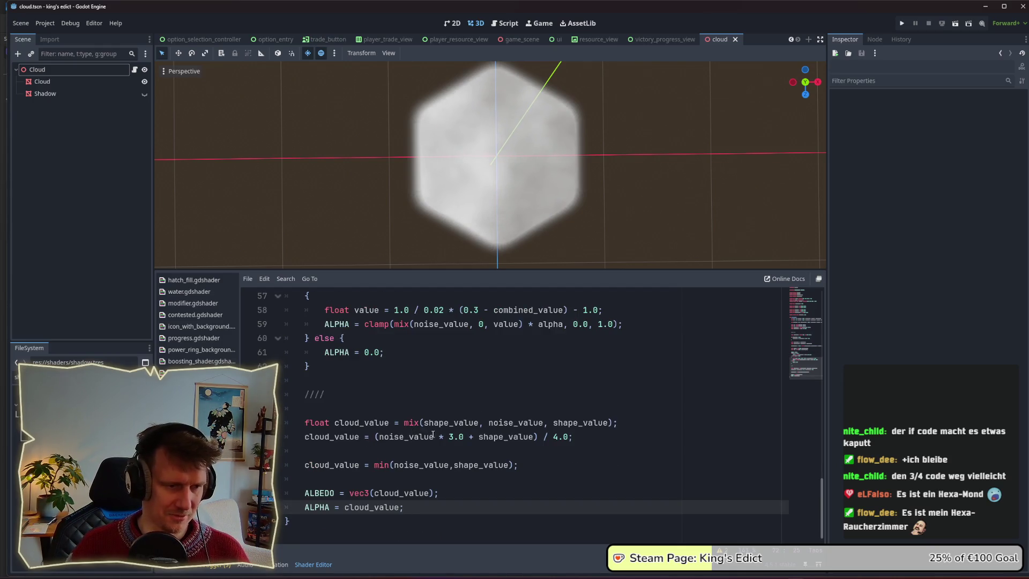
Comment out the averaging and mix lines, declaring float cloud_value = min(noise_value, shape_value)
click(304, 440)
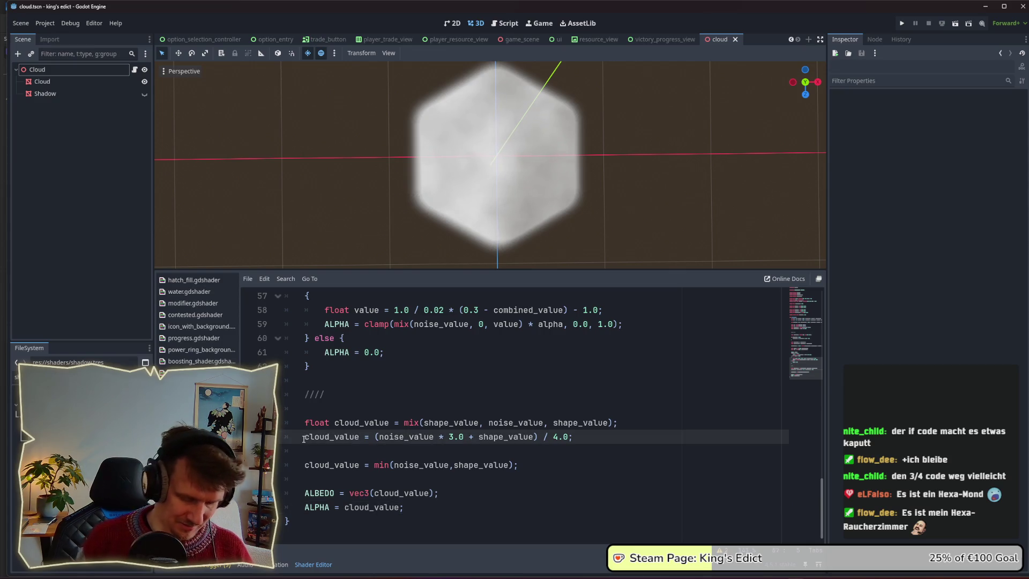
key(ctrl+k)
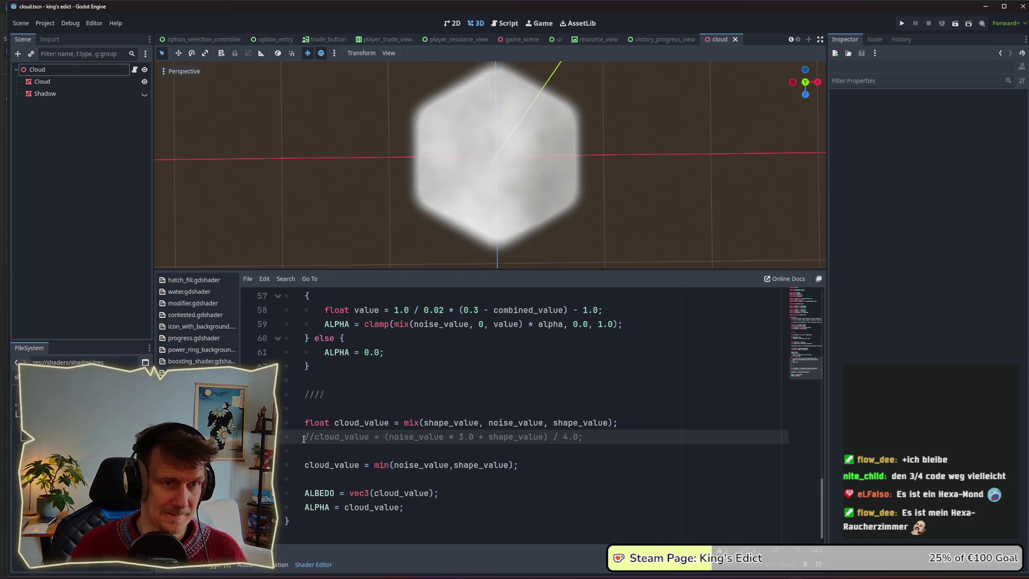
scroll(469, 199, up, 4)
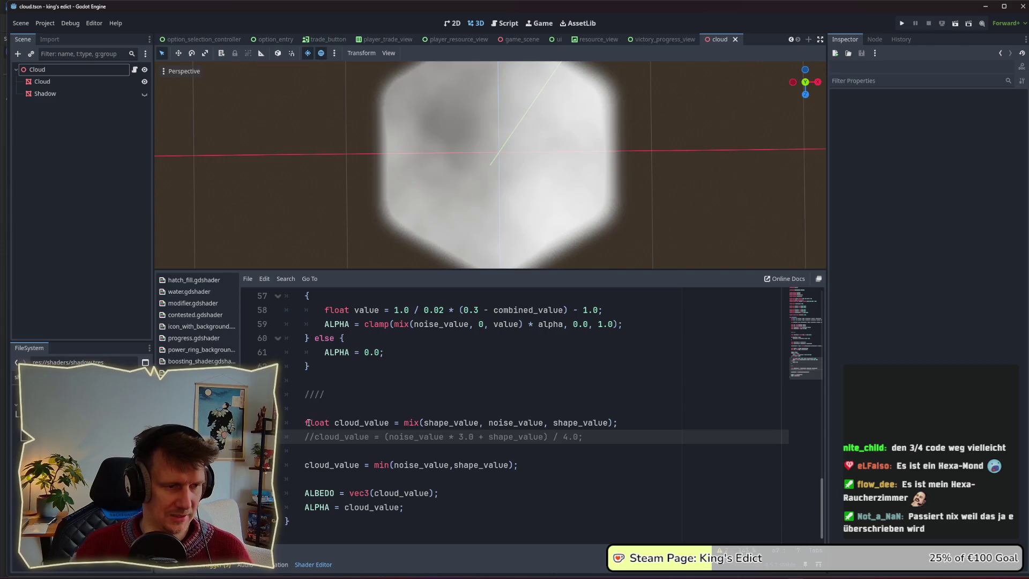
click(305, 461)
text(float)
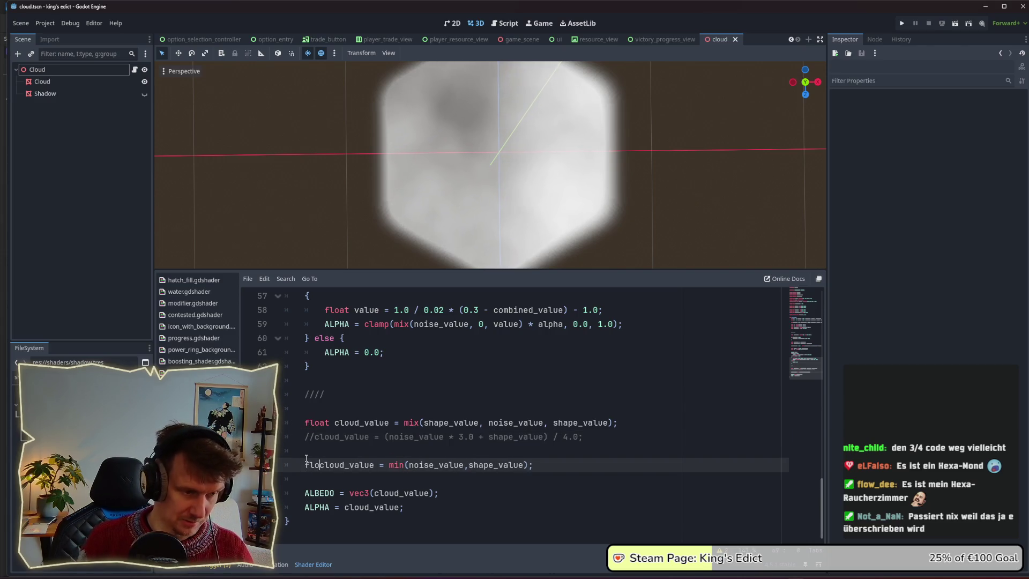
click(307, 422)
text(//)
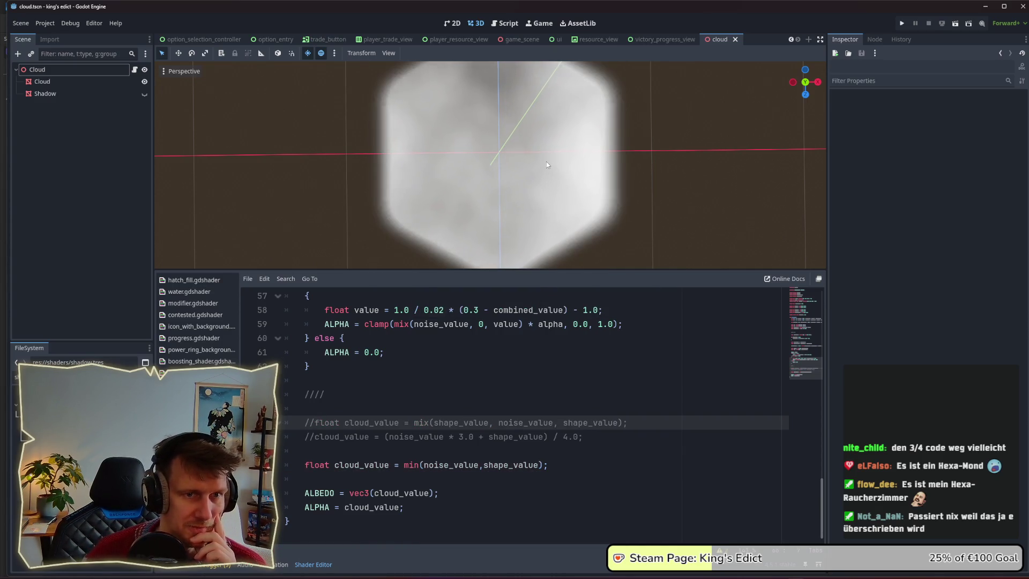
scroll(546, 162, down, 2)
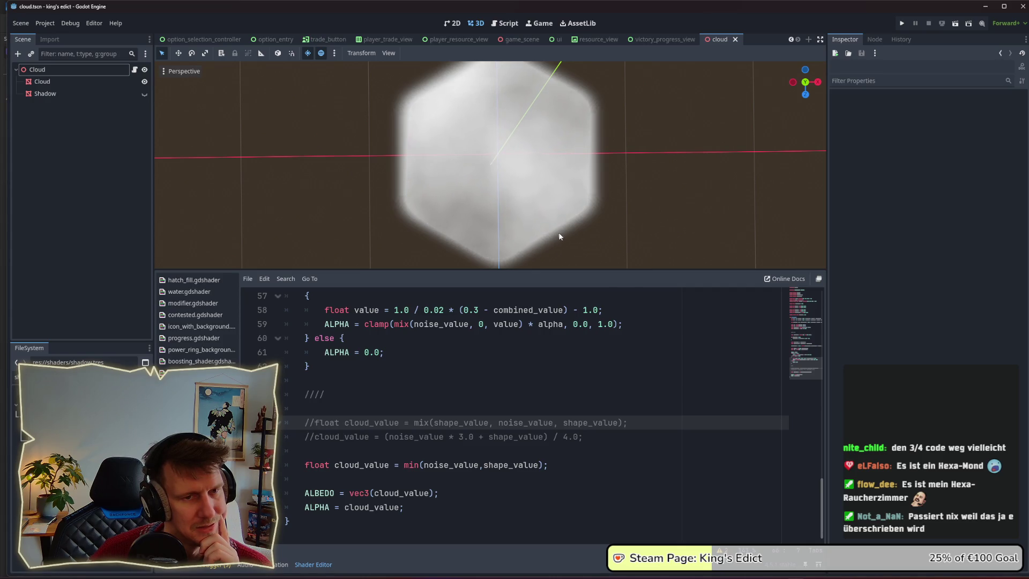
scroll(589, 214, up, 3)
drag(669, 160, 569, 160)
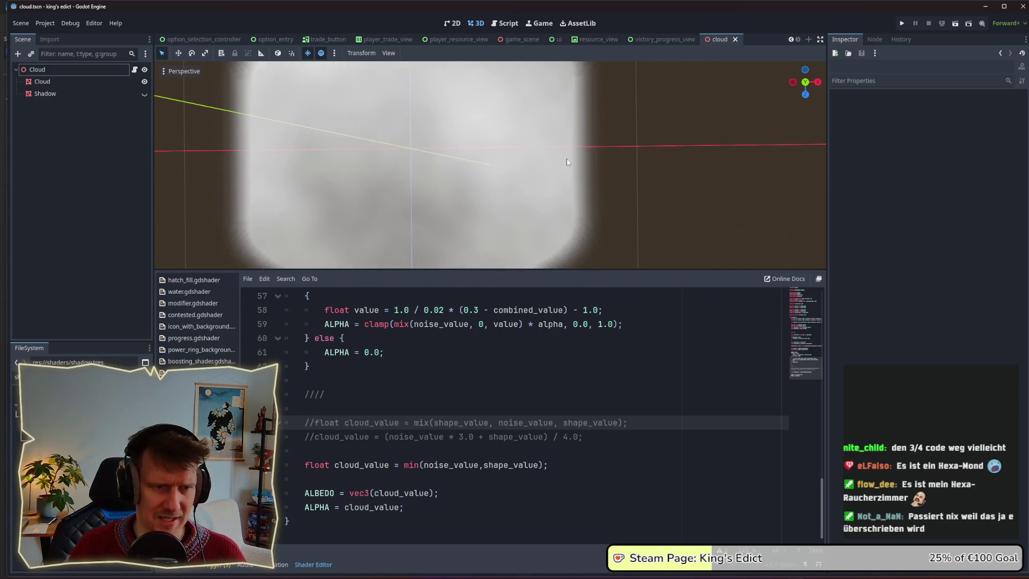
scroll(501, 172, down, 3)
mouse_move(501, 172)
mouse_down()
mouse_move(494, 179)
mouse_move(503, 177)
mouse_up()
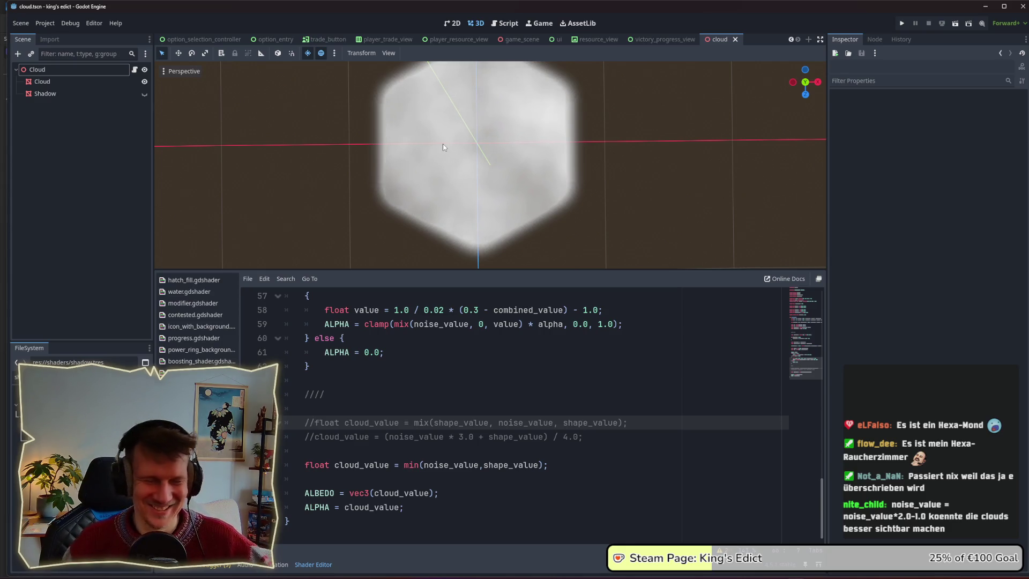
scroll(443, 146, down, 2)
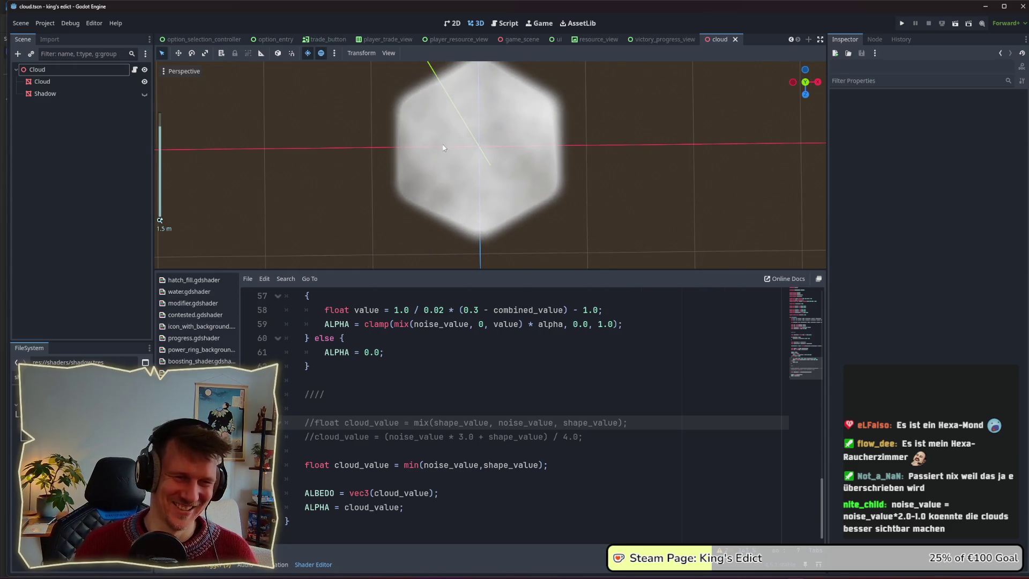
mouse_move(441, 146)
mouse_down()
mouse_move(444, 175)
mouse_move(520, 185)
mouse_move(494, 182)
mouse_up()
scroll(495, 182, up, 1)
scroll(494, 183, down, 1)
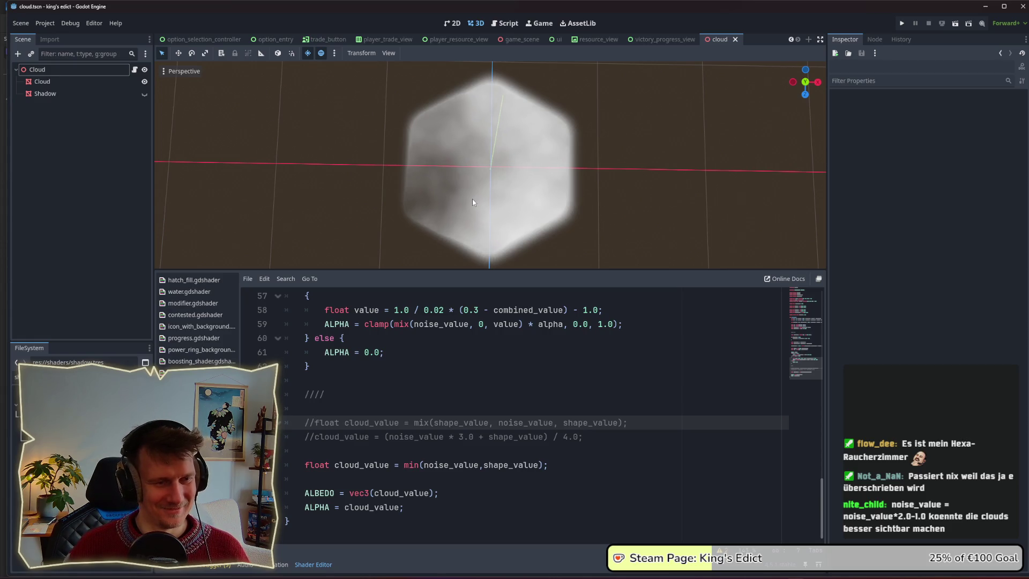
scroll(416, 208, up, 3)
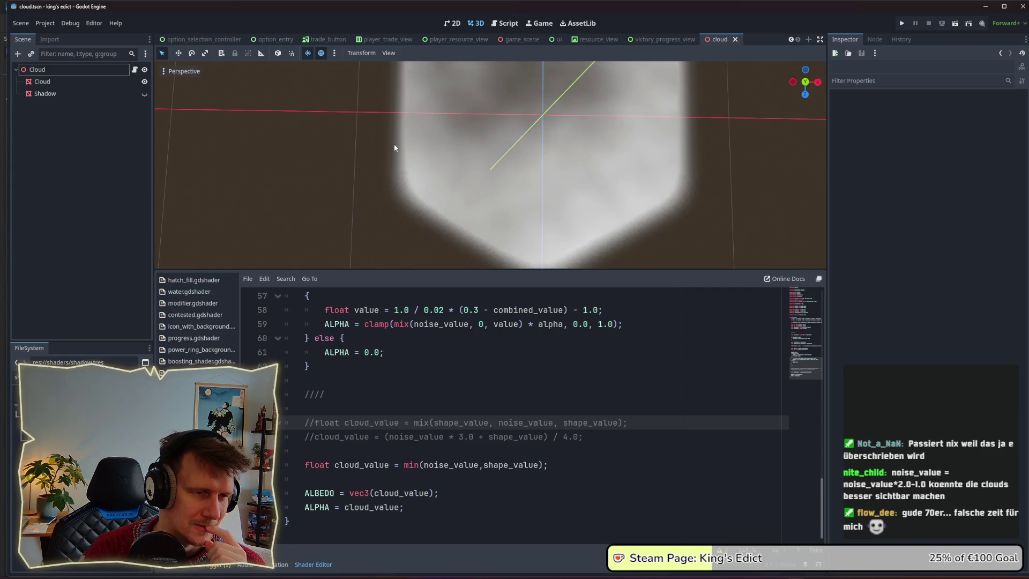
scroll(394, 144, down, 2)
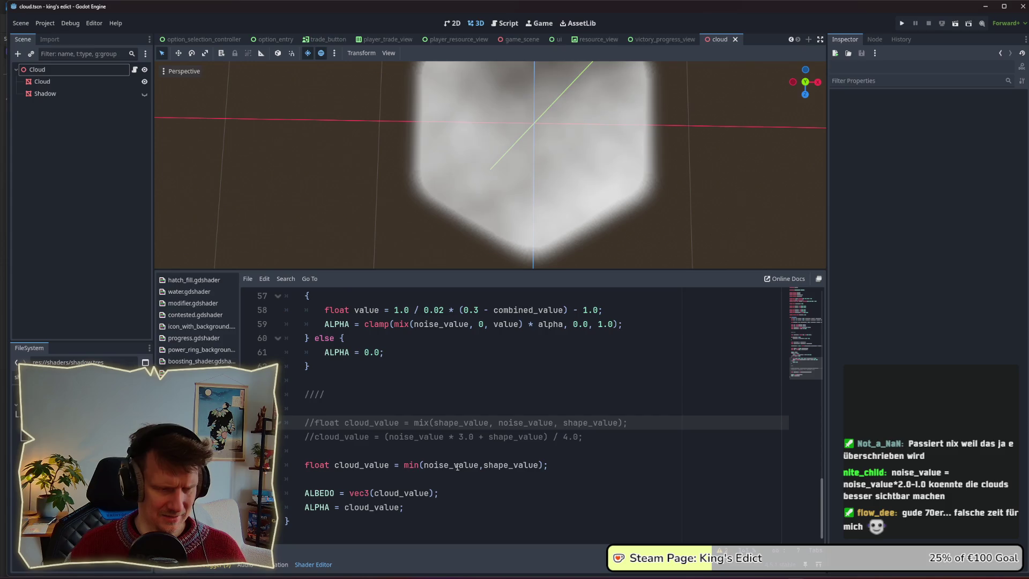
Change the min line to use noise_value * 2.0 - 1.0 against shape_value
drag(631, 168, 619, 188)
scroll(620, 187, down, 2)
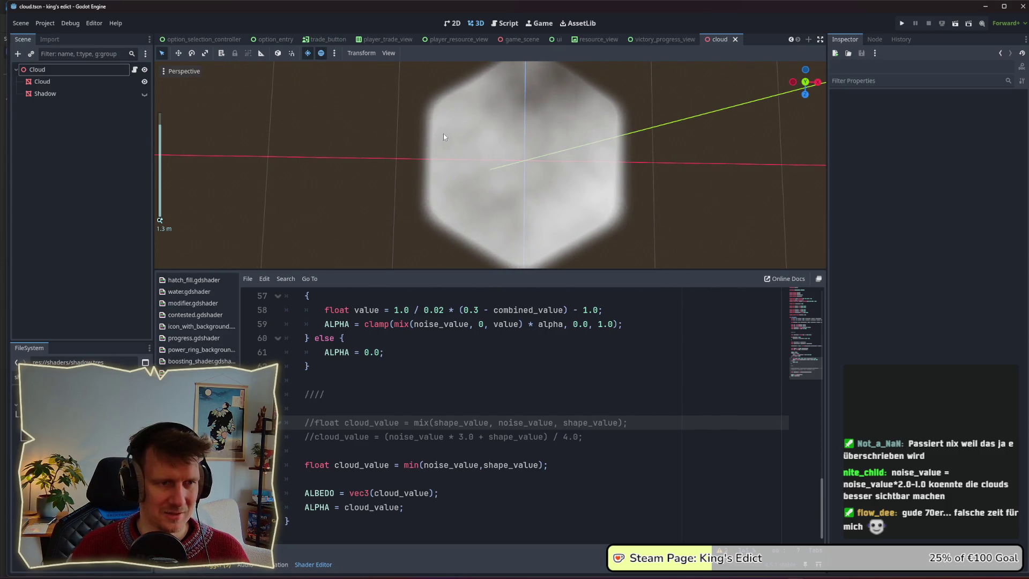
double_click(362, 465)
double_click(451, 465)
double_click(509, 465)
click(484, 465)
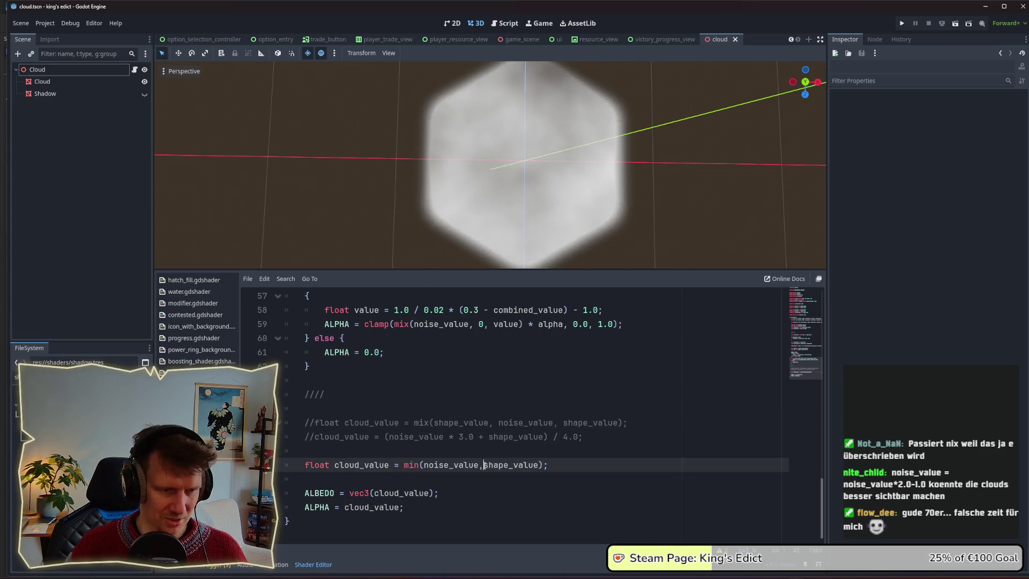
click(473, 455)
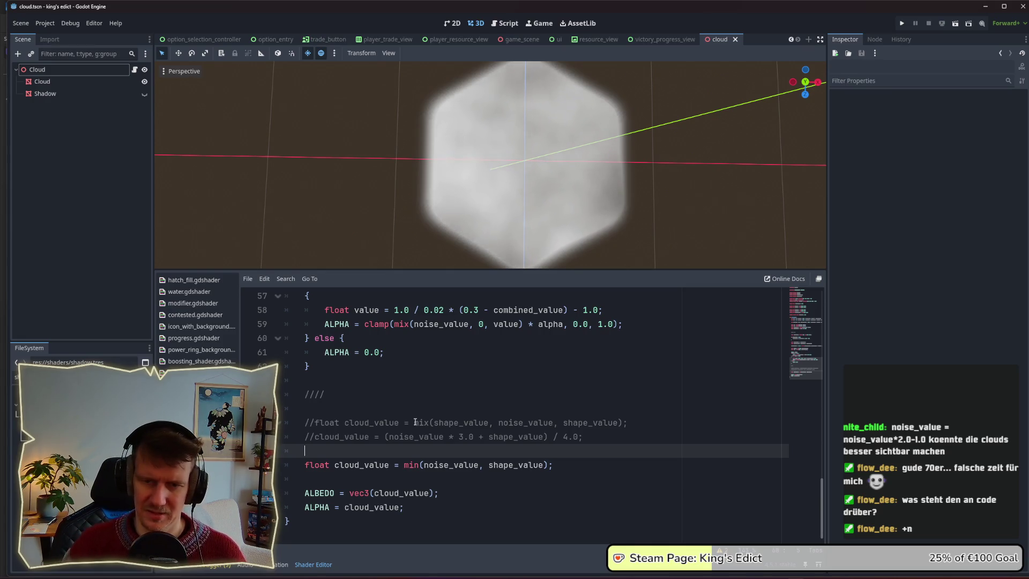
click(476, 465)
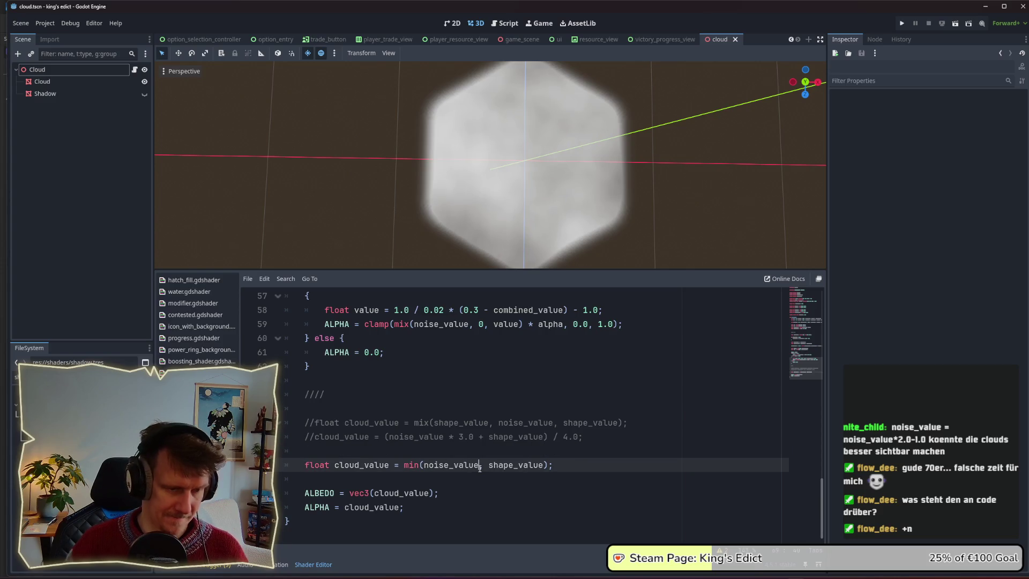
text(* 2.0)
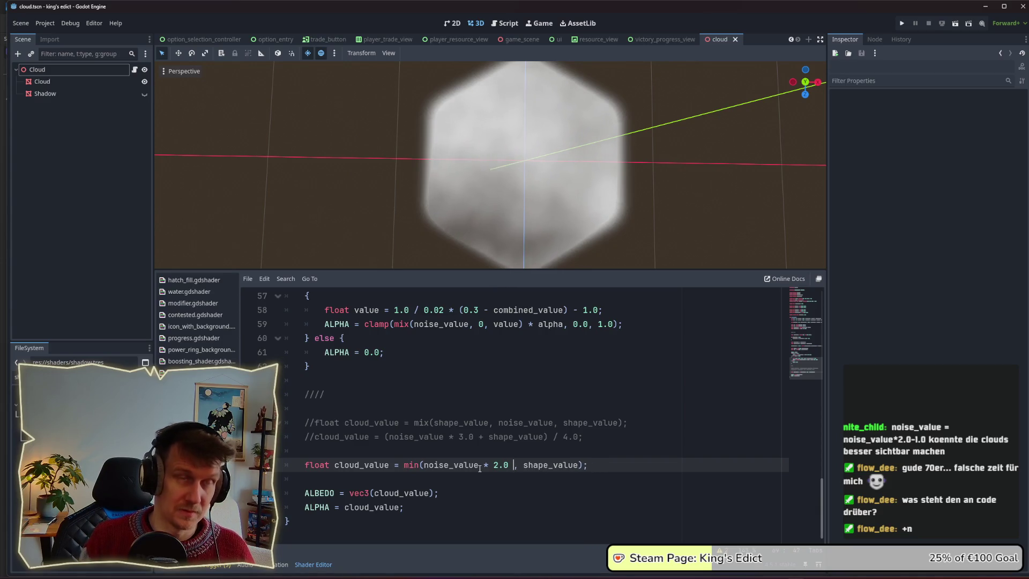
text( -)
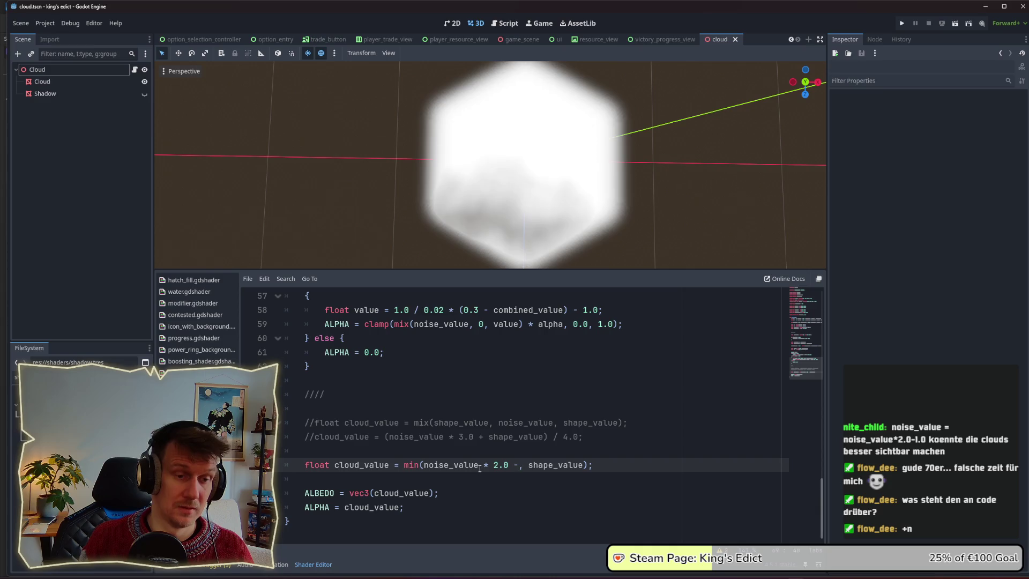
text( 1.0)
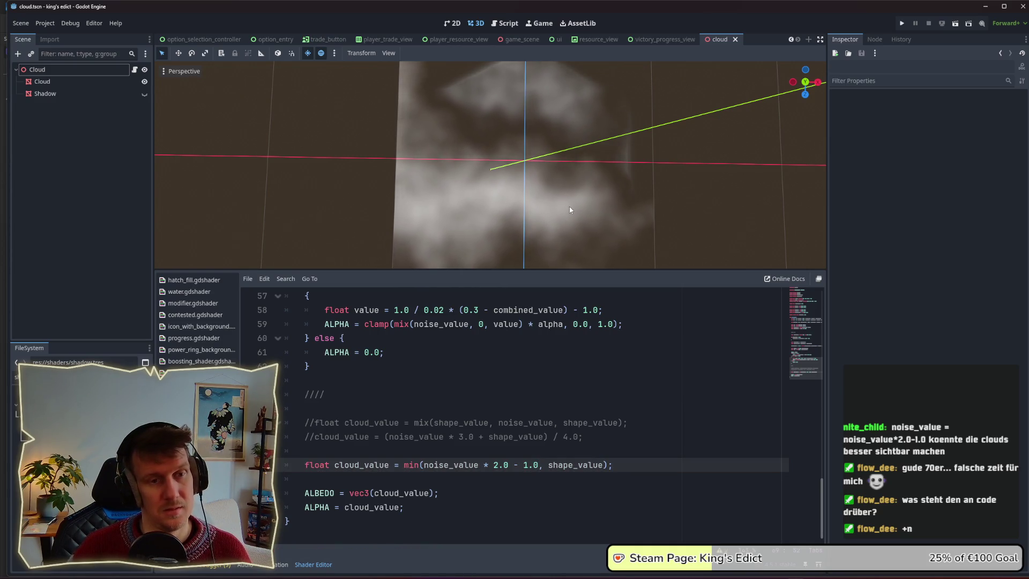
Check the cloud in the viewport, then drop the - 1.0 offset to leave noise_value * 2.0
drag(565, 206, 571, 187)
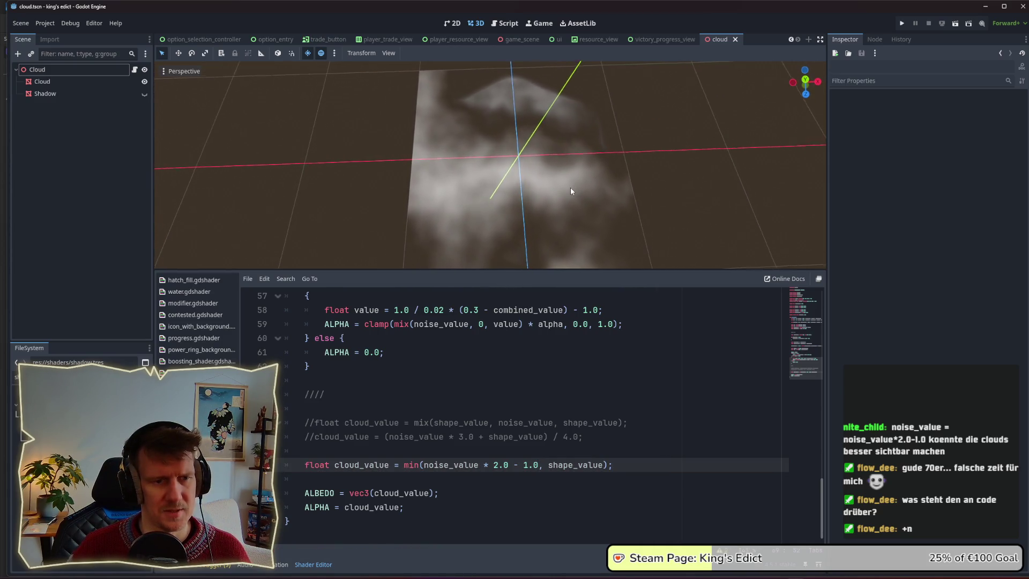
scroll(570, 187, down, 2)
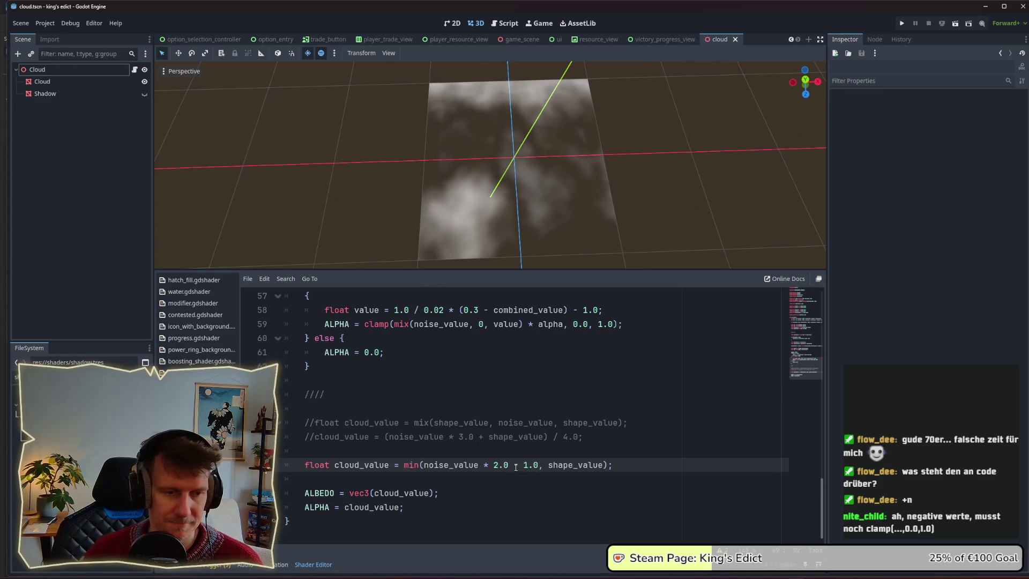
drag(513, 466, 538, 469)
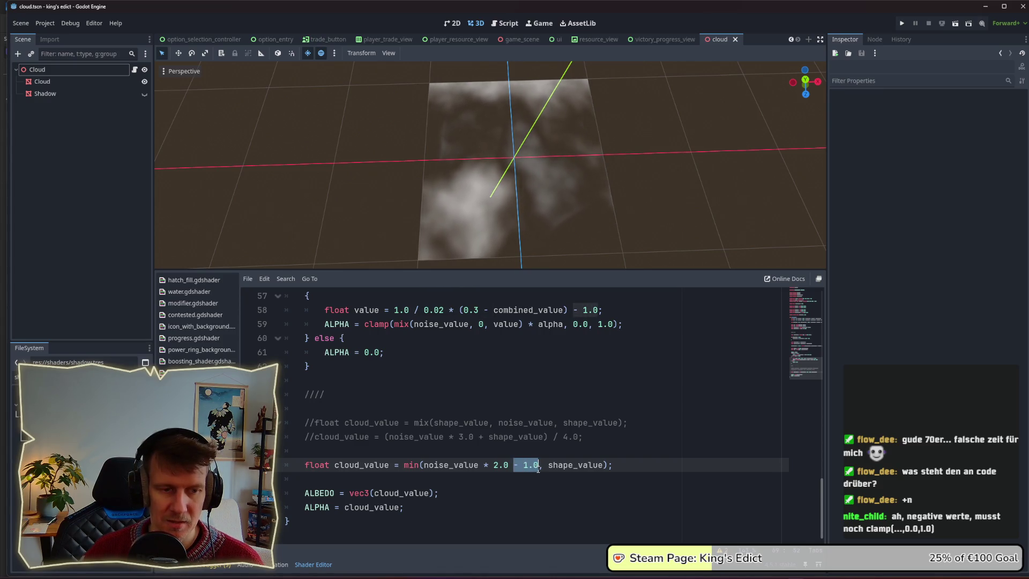
click(509, 467)
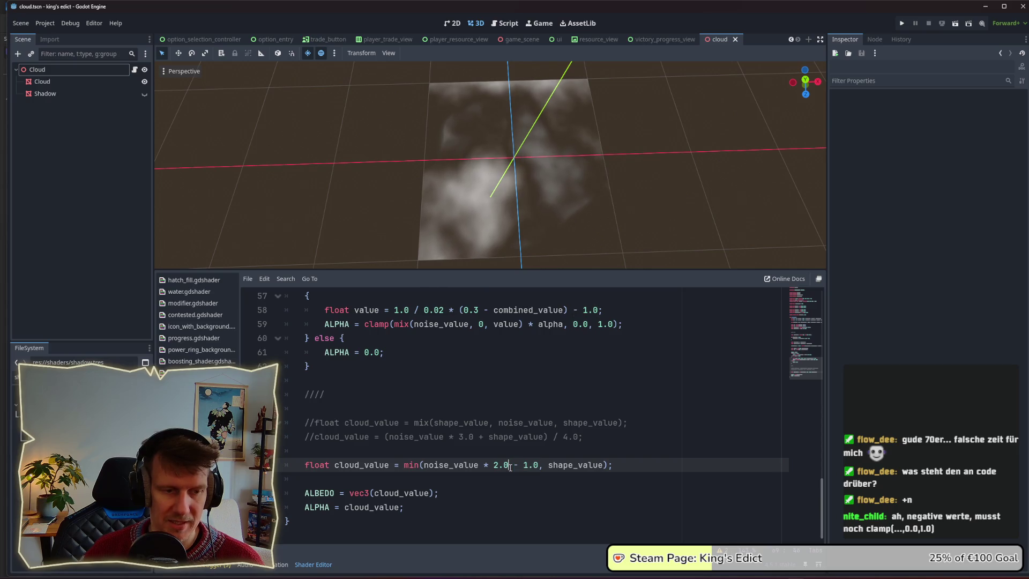
drag(513, 466, 538, 467)
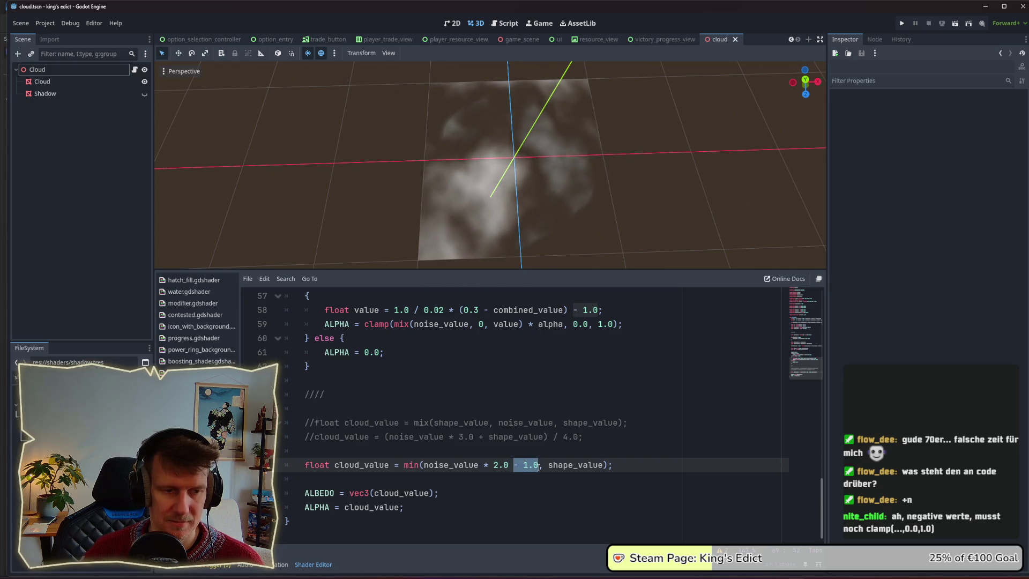
key(BackSpace)
Preview noise multipliers of 3.0, 4.0 and 2.0, saving after each change
key(ctrl+s)
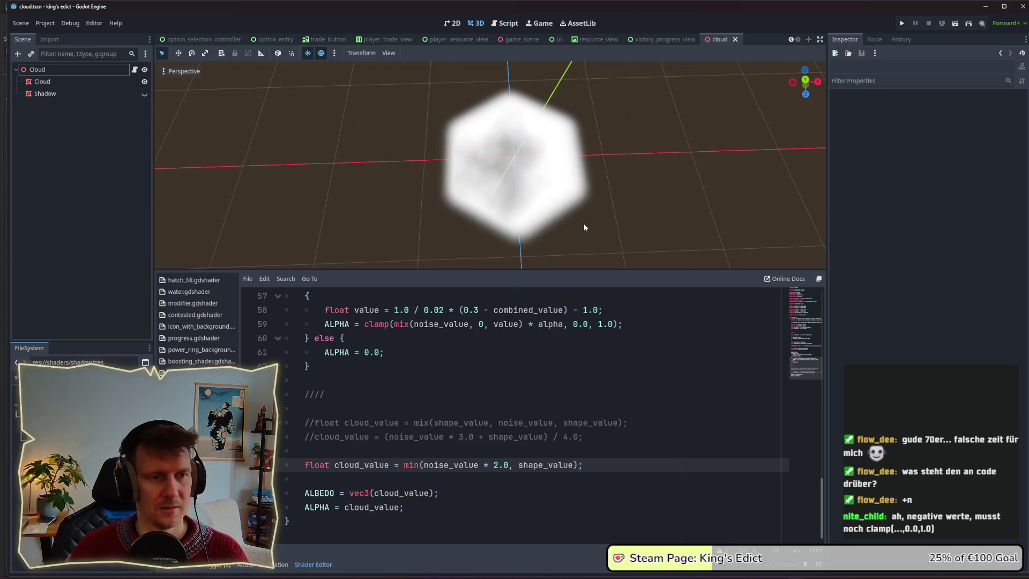
drag(570, 226, 562, 230)
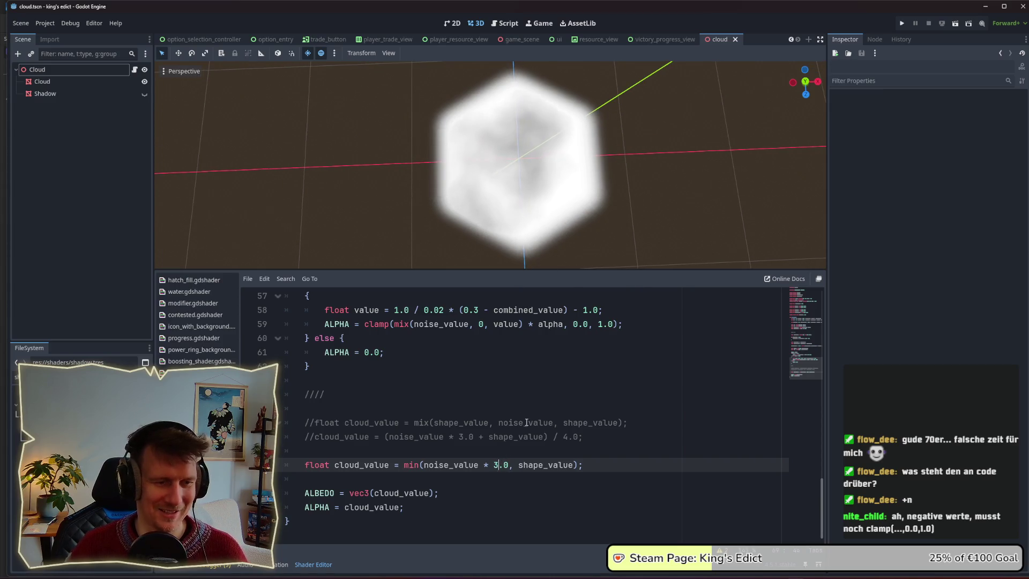
key(ctrl+s)
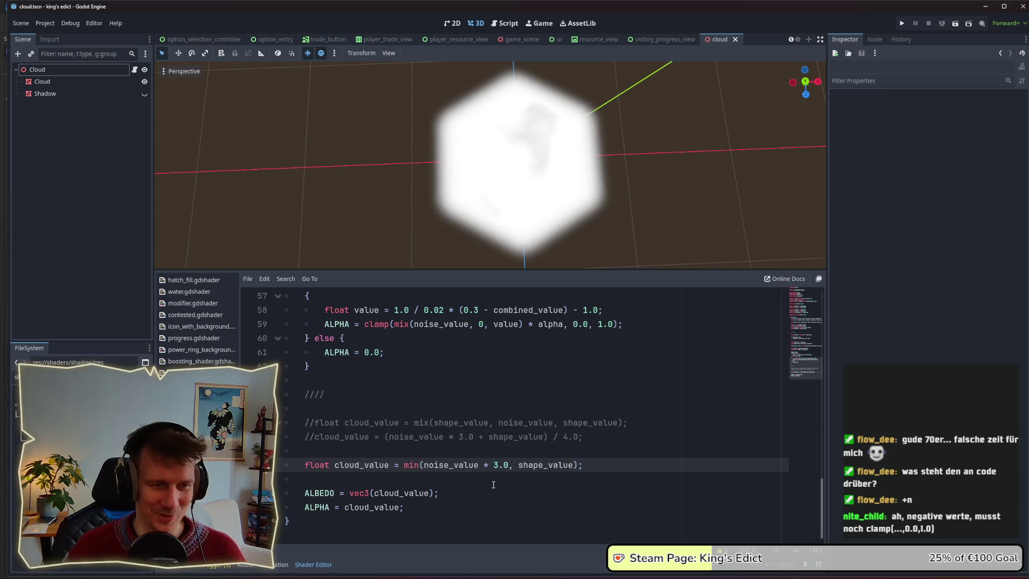
key(BackSpace)
text(4)
key(ctrl+s)
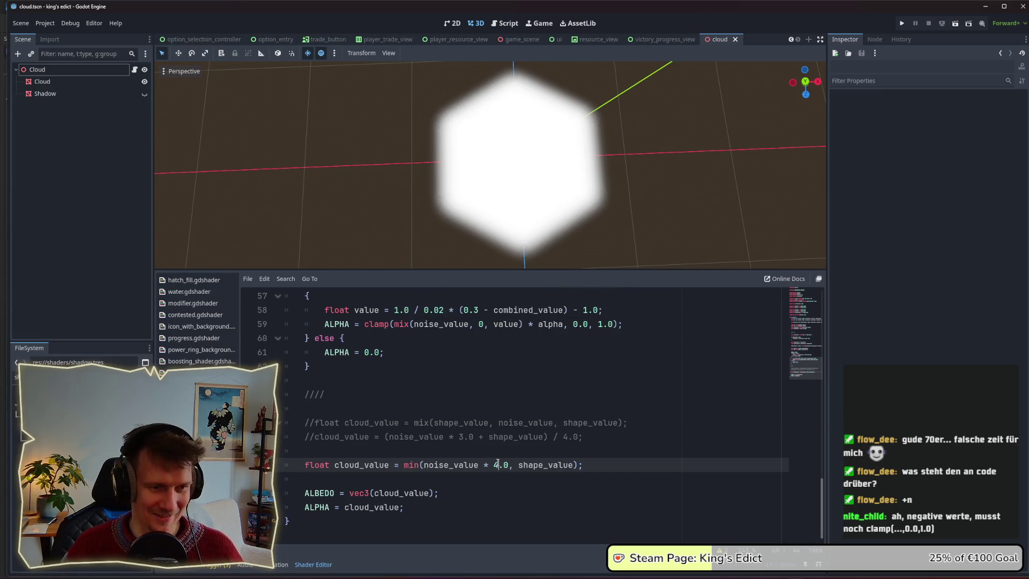
scroll(528, 236, up, 5)
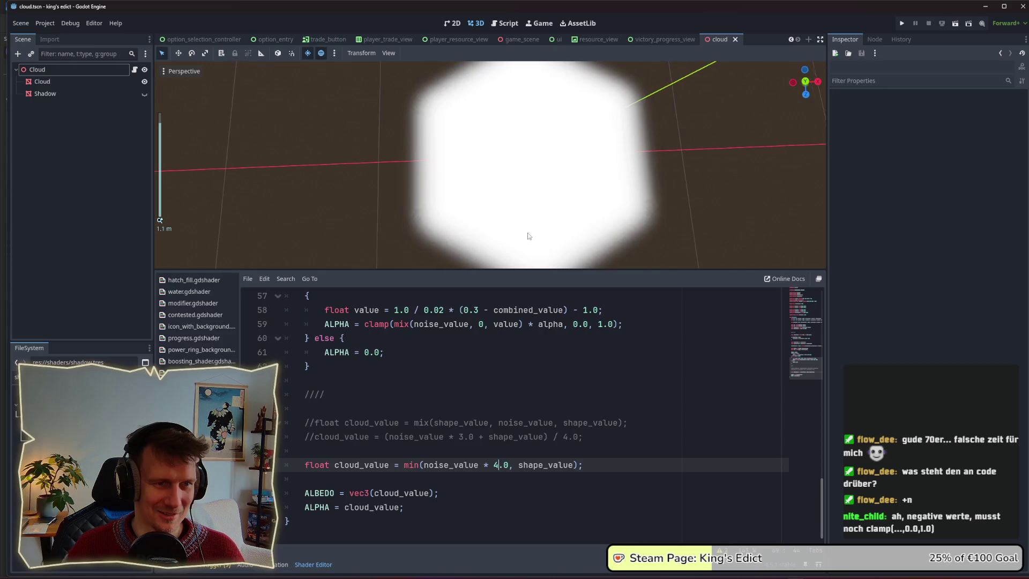
scroll(533, 204, down, 5)
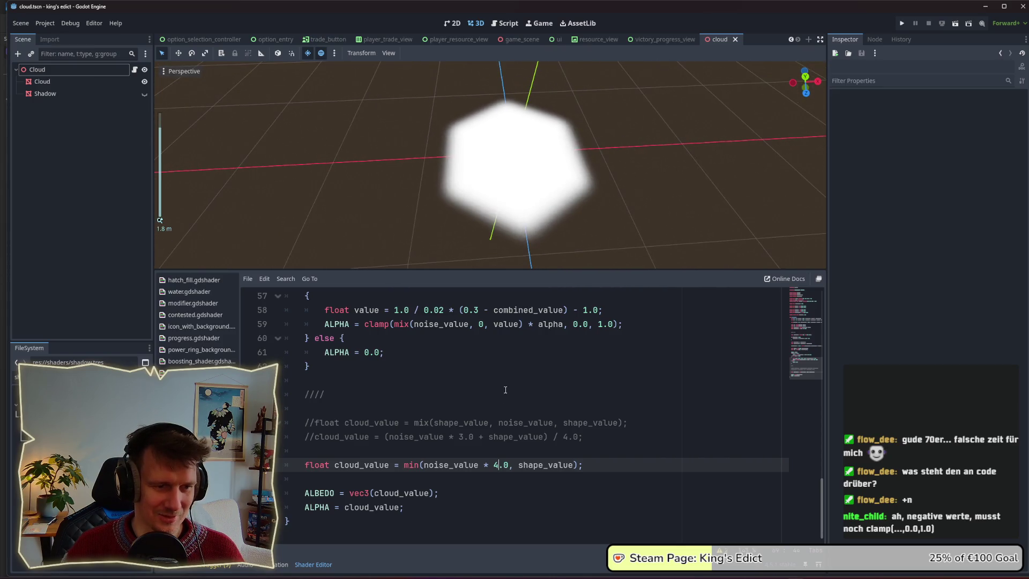
key(BackSpace)
text(2)
key(ctrl+s)
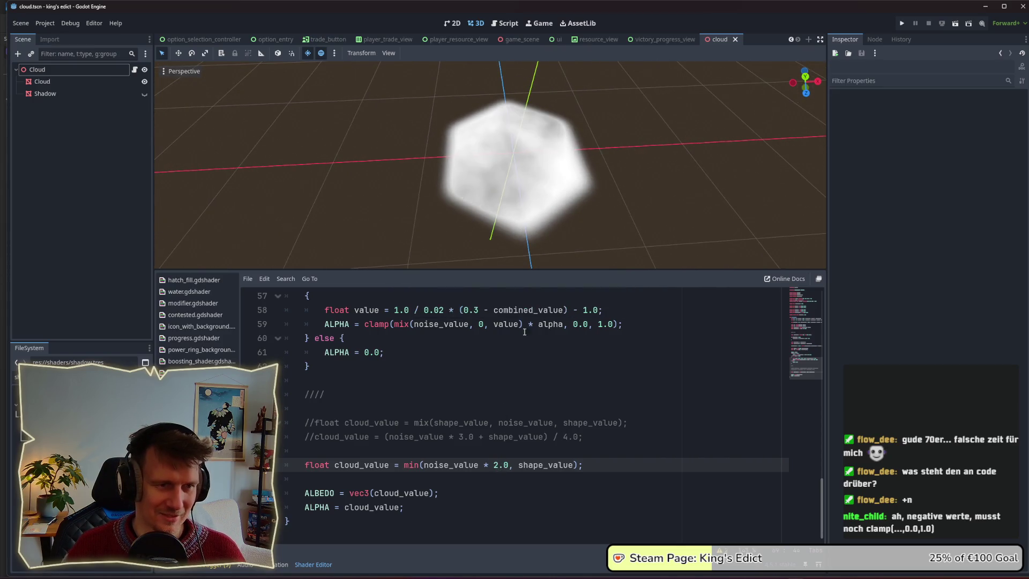
Delete the * 1.0 multiplier to restore min(noise_value, shape_value) and save the scene
drag(492, 468, 497, 468)
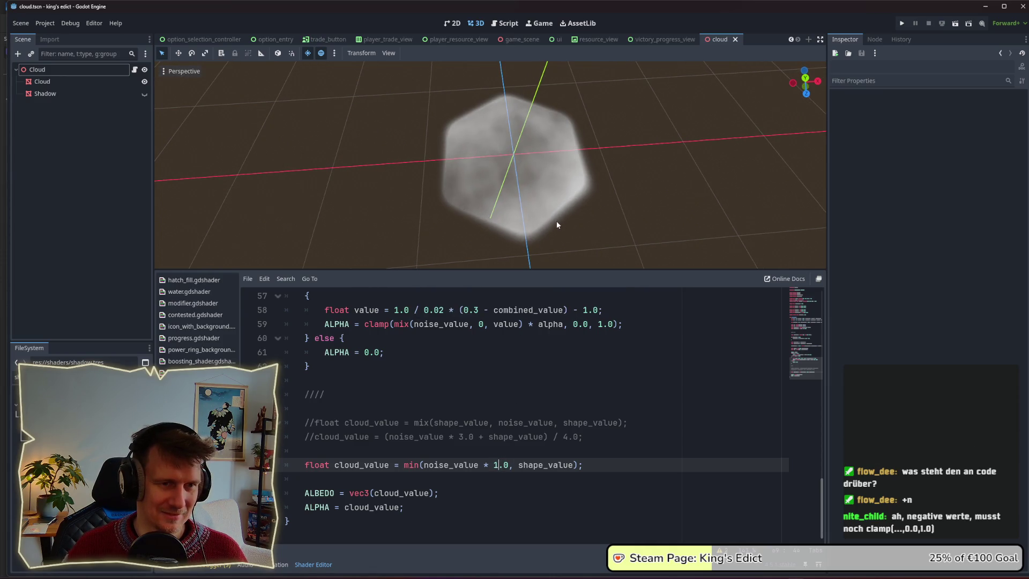
scroll(557, 221, up, 4)
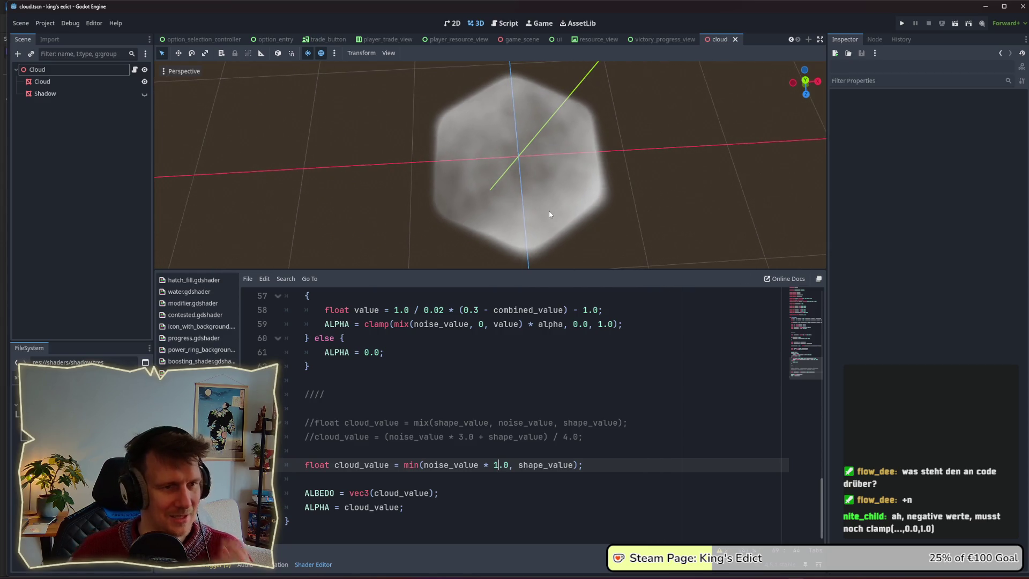
scroll(549, 211, up, 2)
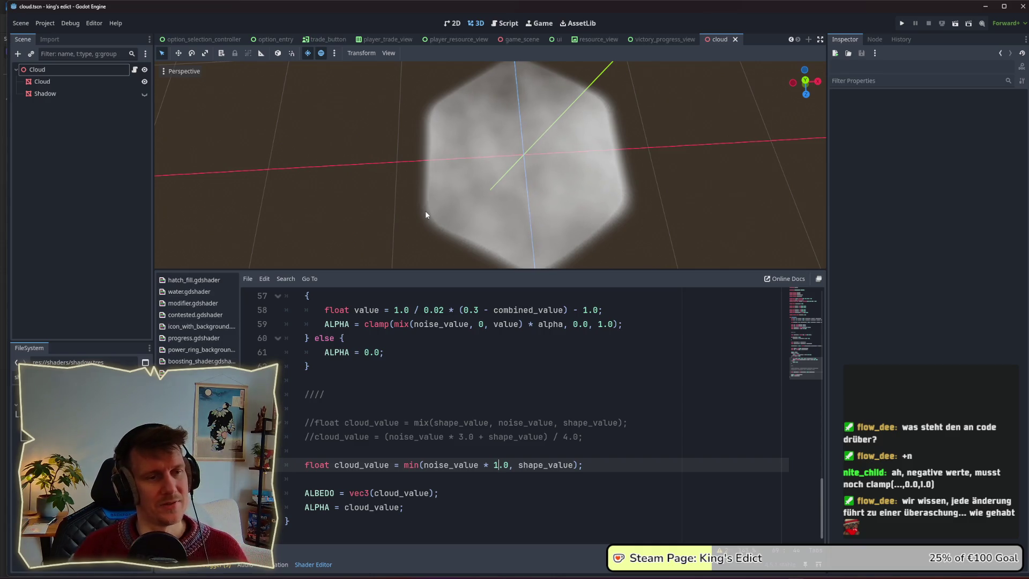
mouse_move(461, 239)
mouse_down()
mouse_move(436, 213)
mouse_move(410, 207)
mouse_up()
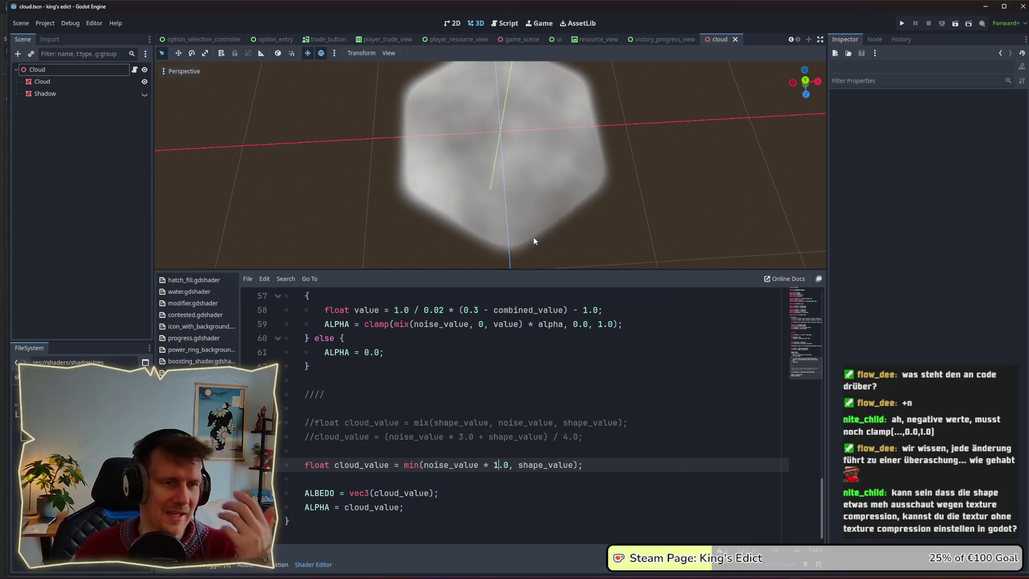
scroll(534, 232, down, 2)
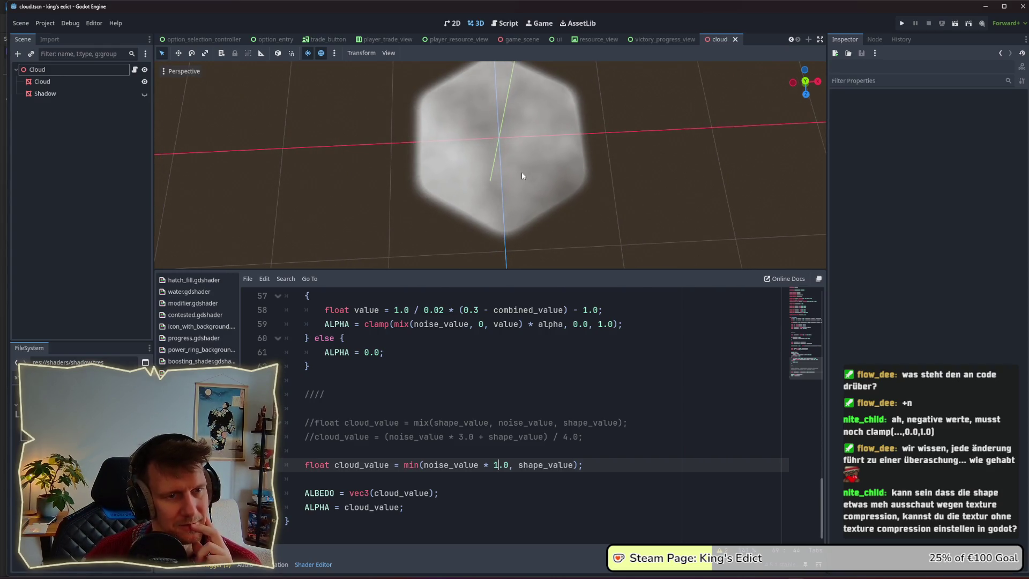
double_click(409, 467)
drag(483, 465, 508, 466)
key(BackSpace)
key(ctrl+s)
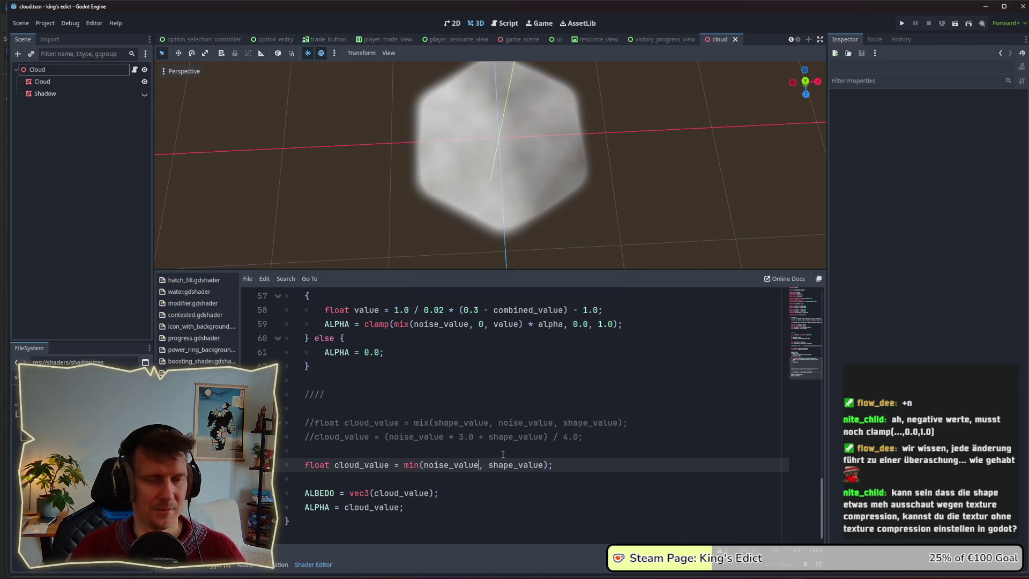
key(alt+Tab)
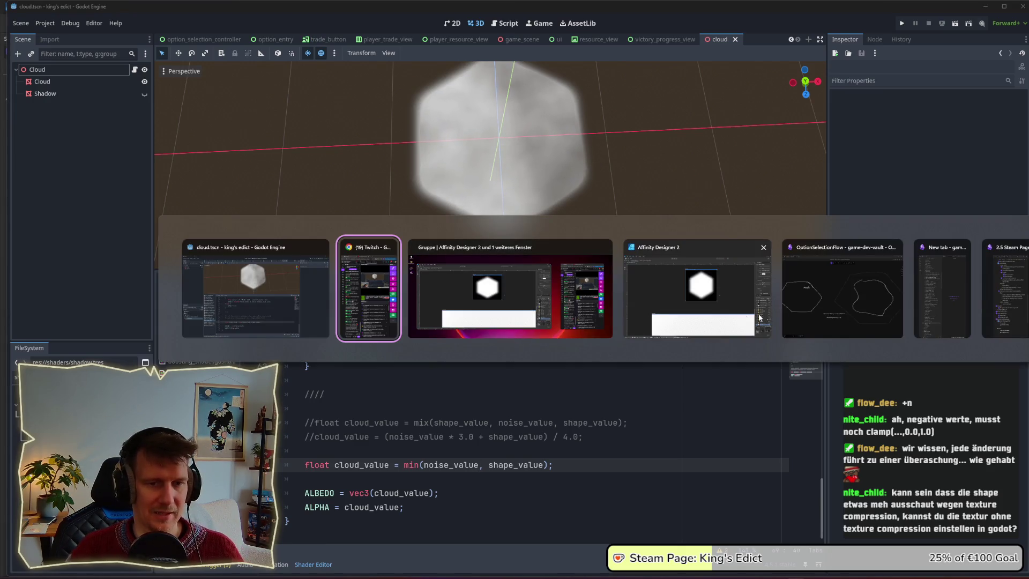
Draw a green freehand outline inside the cloud shape in the OptionSelectionFlow drawing, then return to Godot
click(829, 305)
click(536, 54)
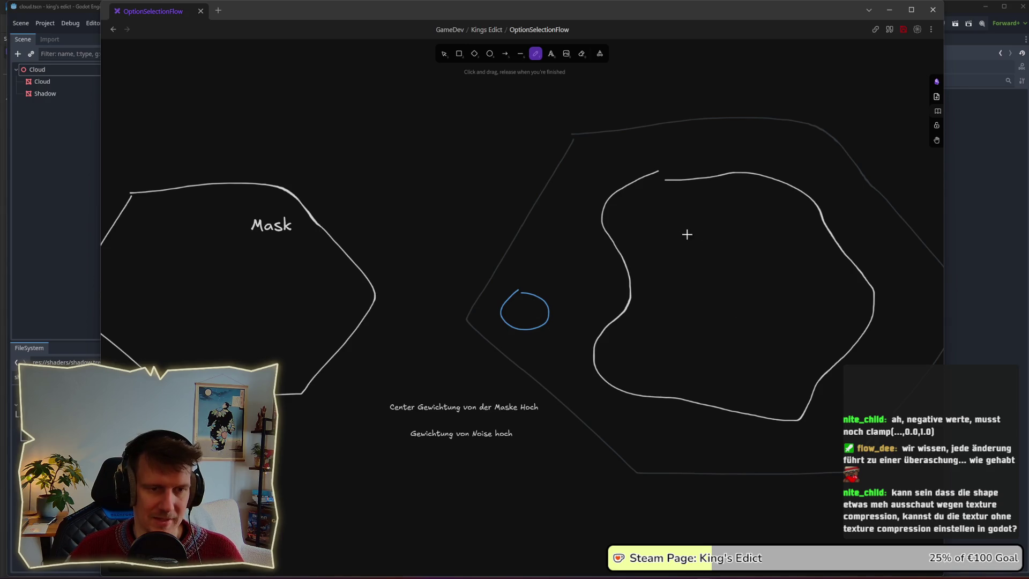
mouse_move(691, 220)
mouse_down()
mouse_move(686, 384)
mouse_move(788, 395)
mouse_move(852, 323)
mouse_move(783, 231)
mouse_move(695, 255)
mouse_up()
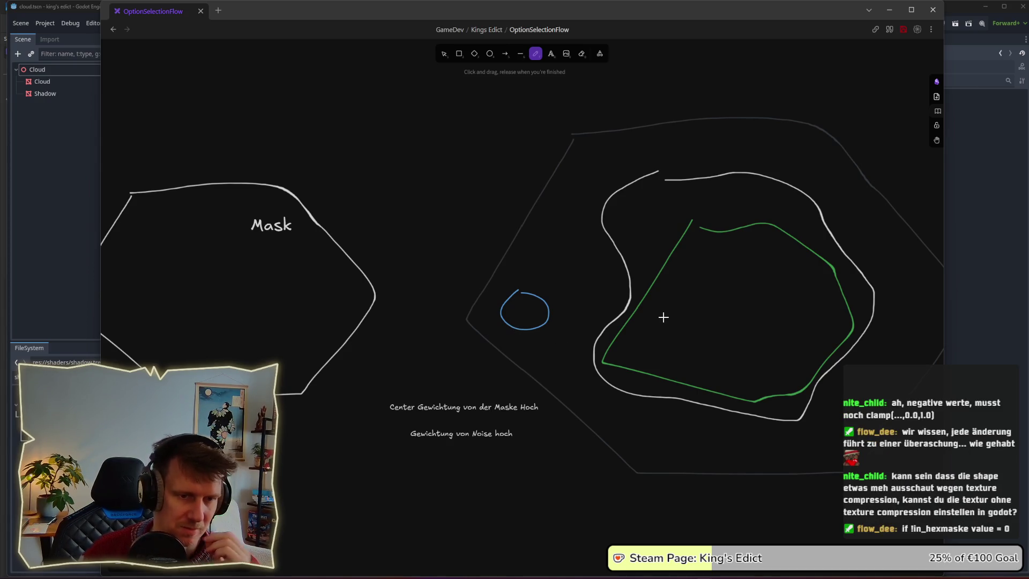
key(alt+Tab)
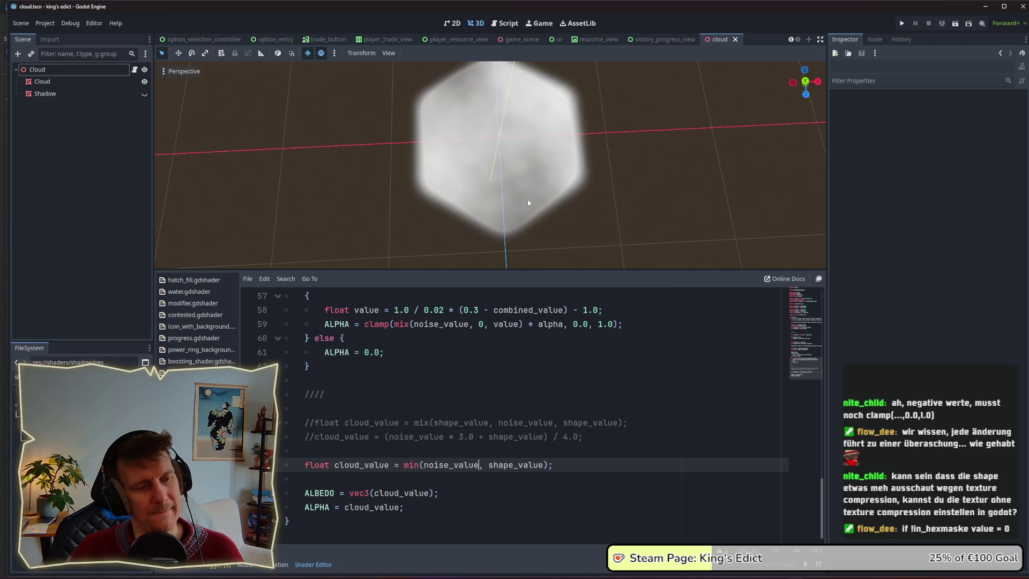
key(alt+Tab)
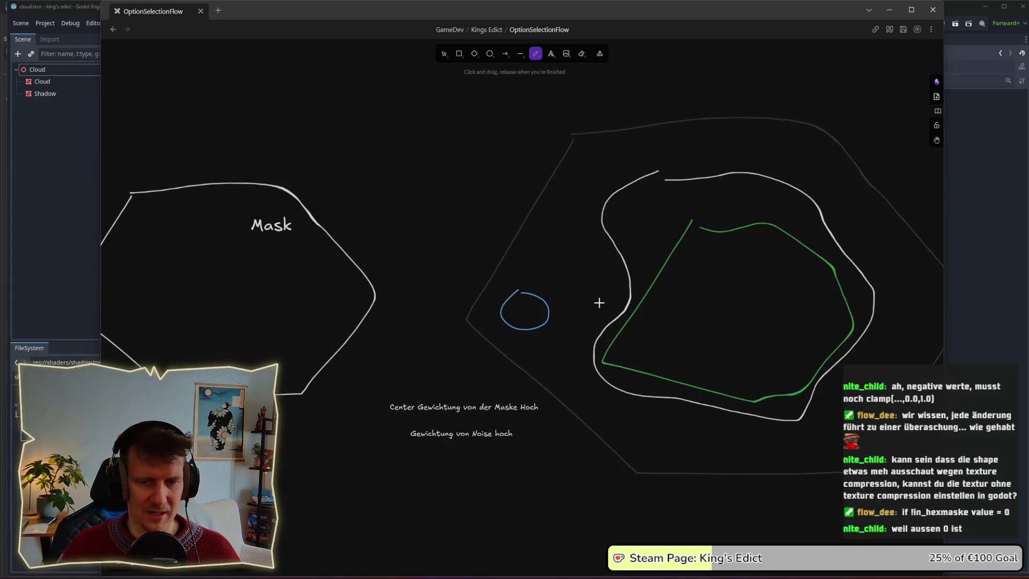
key(alt+Tab)
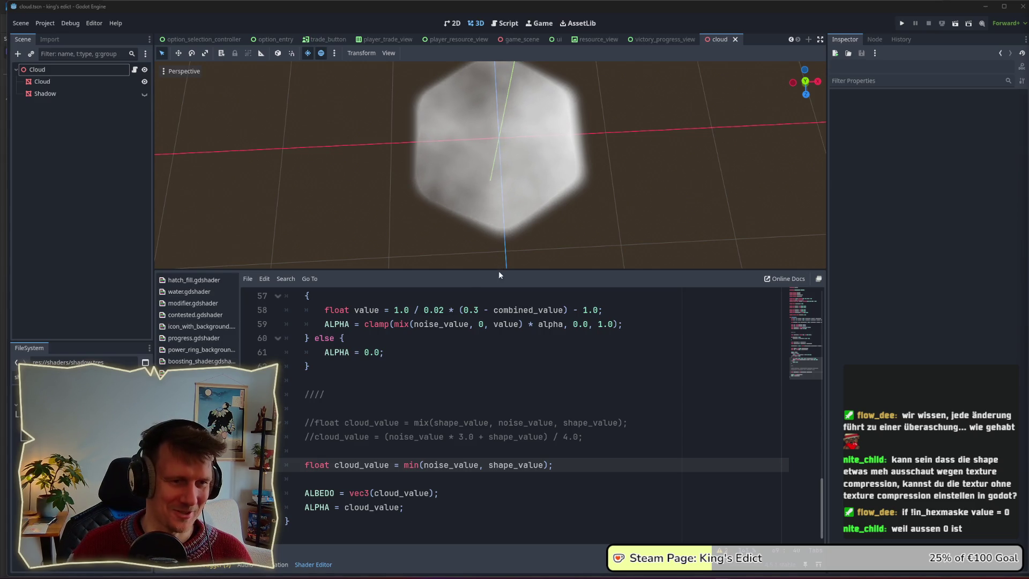
Drag the divider down to enlarge the 3D view and zoom in on the cloud hexagon
drag(498, 271, 483, 301)
scroll(421, 245, up, 3)
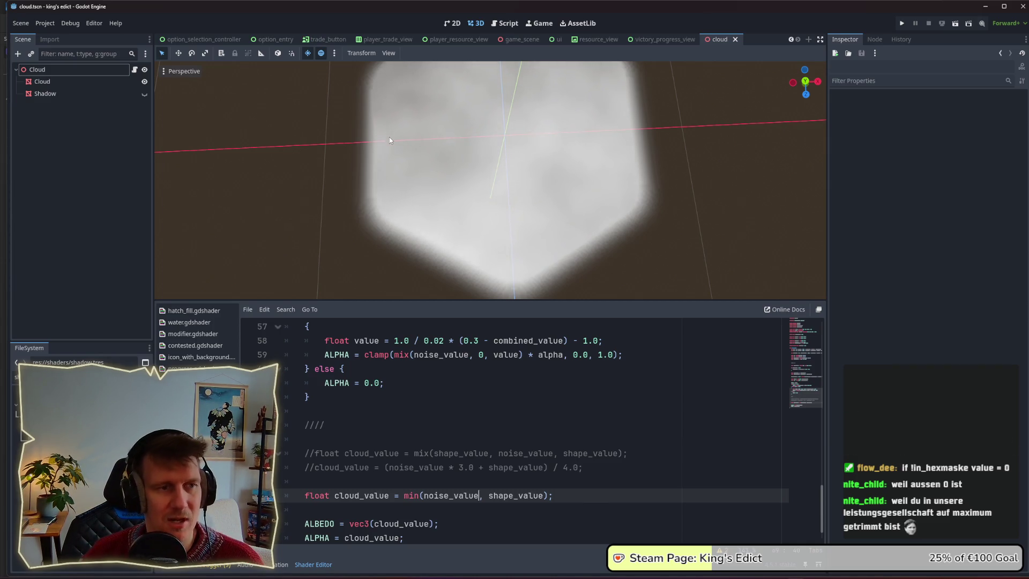
scroll(394, 136, down, 2)
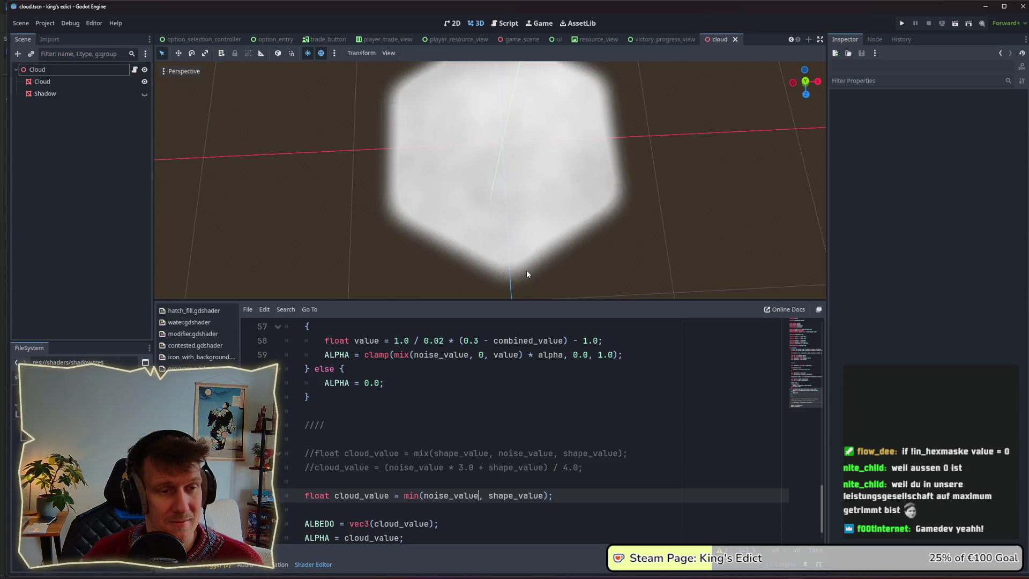
Run the game and start a multiplayer match on i_know_this_place.map from a chosen start position
click(904, 23)
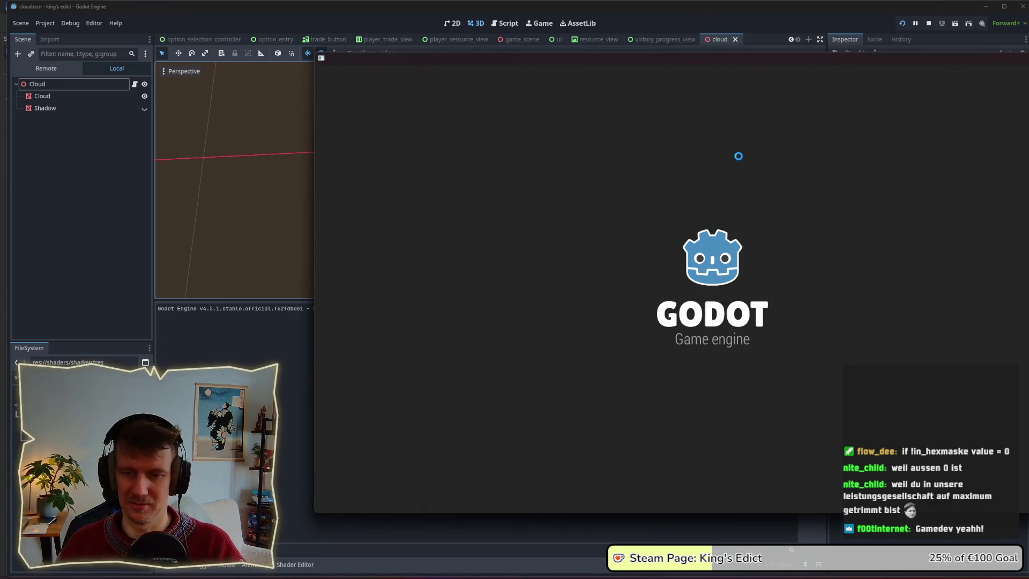
drag(702, 63, 510, 64)
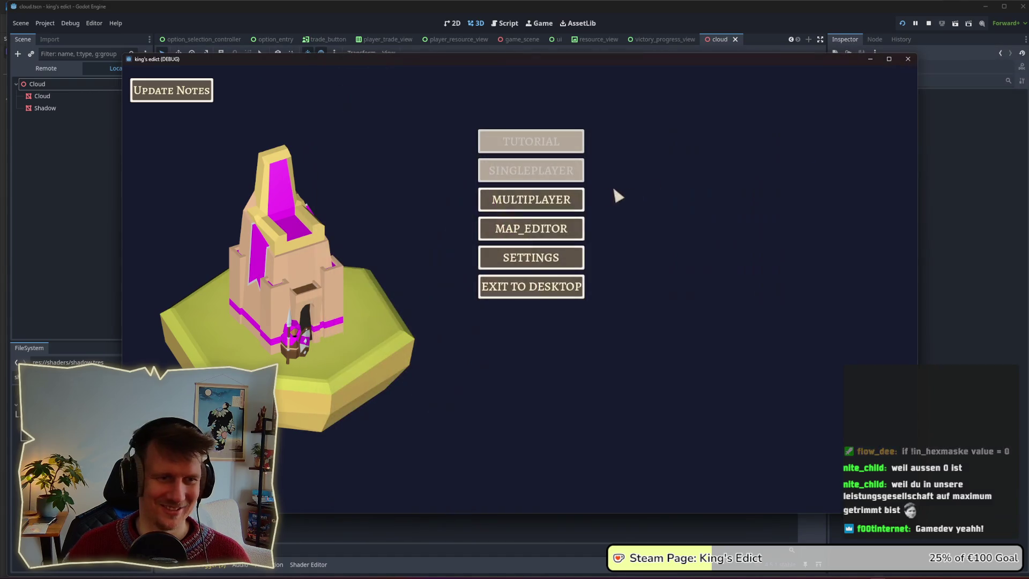
click(533, 200)
click(613, 196)
click(626, 114)
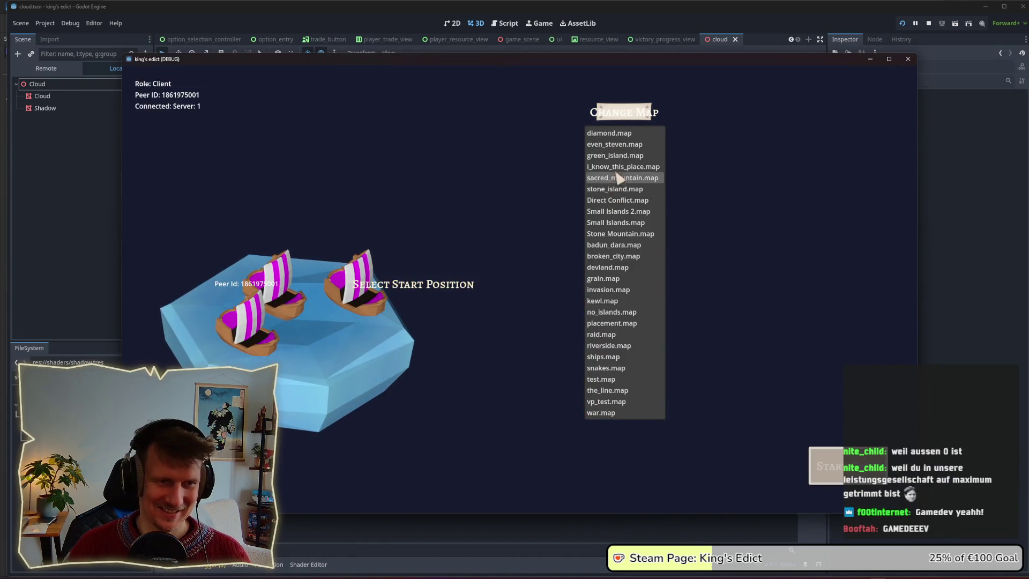
click(617, 167)
click(352, 311)
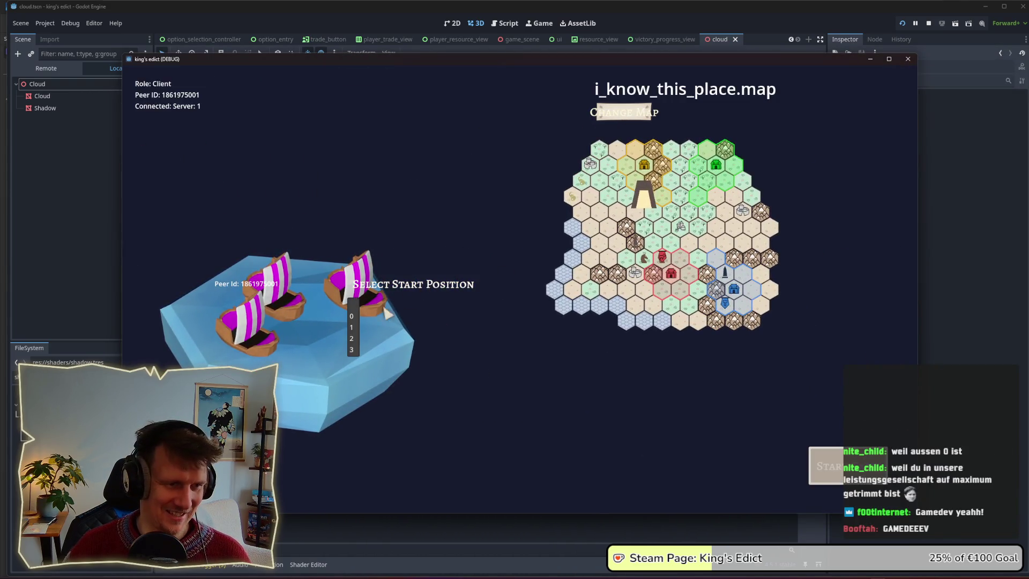
click(356, 348)
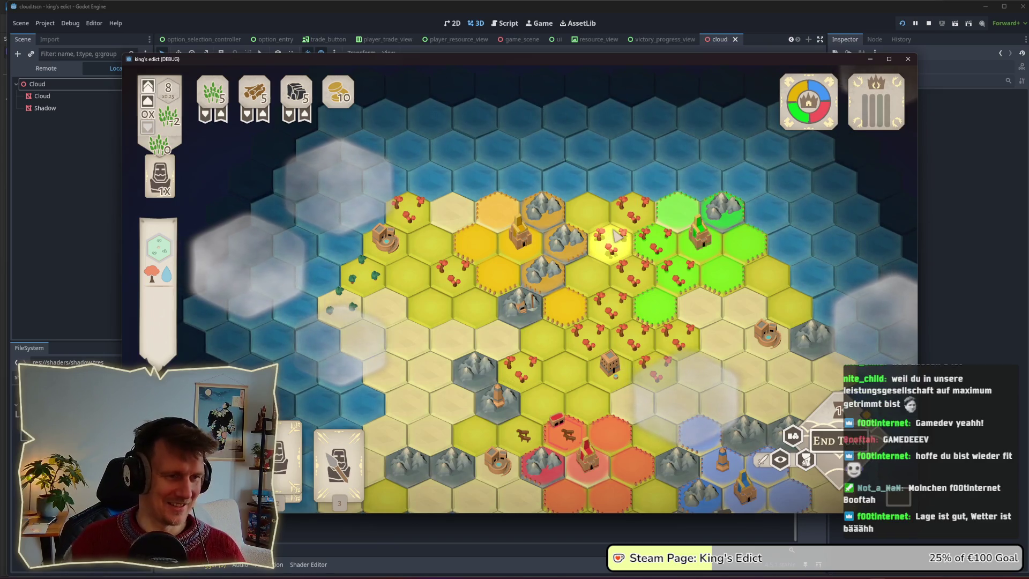
key(s)
scroll(590, 238, down, 2)
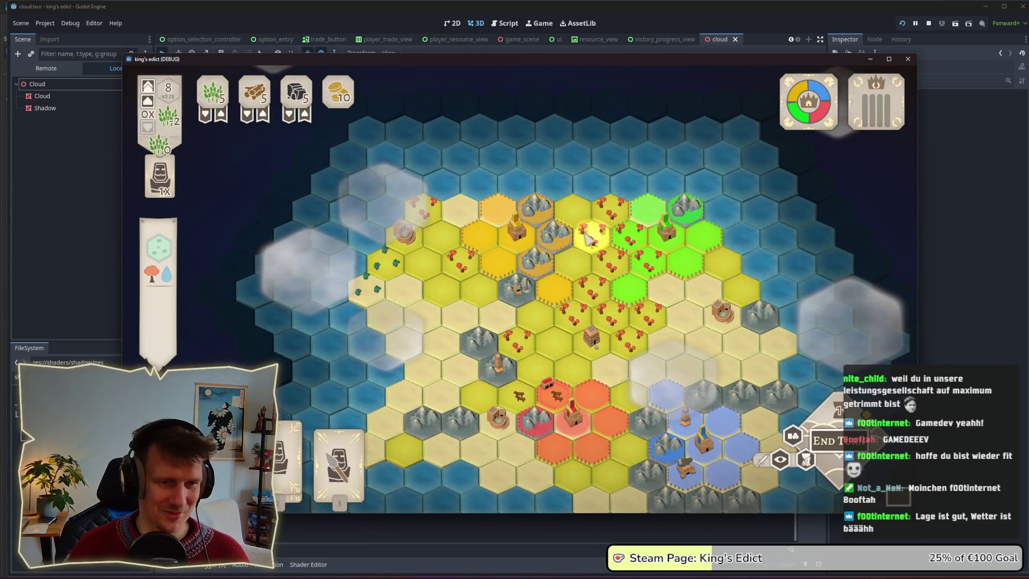
key(s)
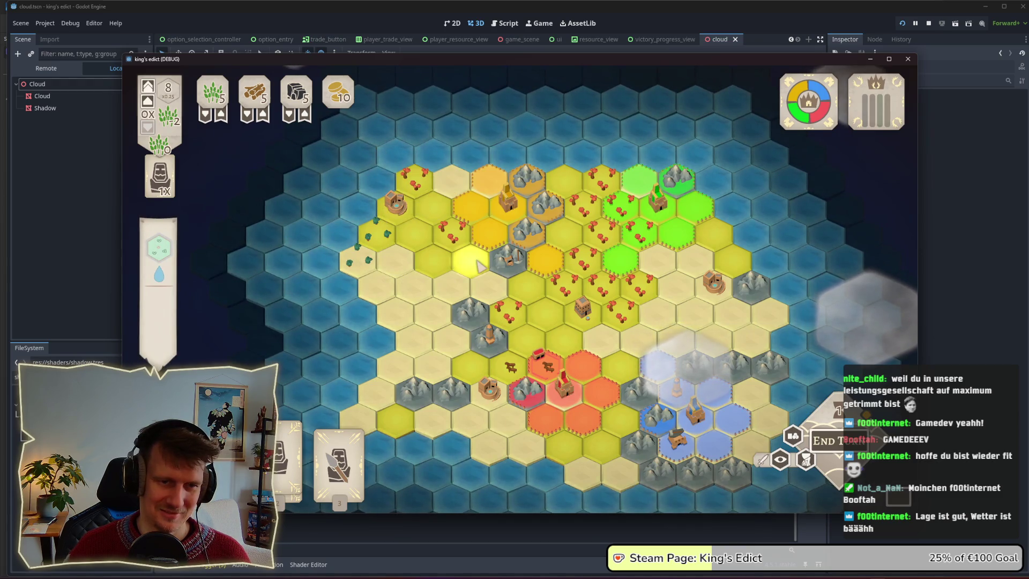
drag(540, 300, 464, 180)
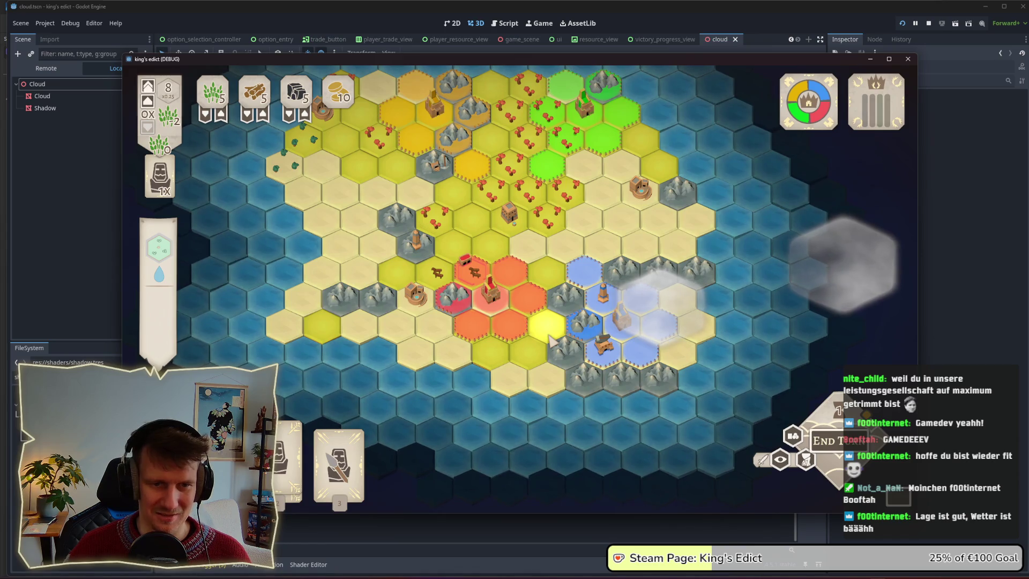
drag(550, 341, 516, 320)
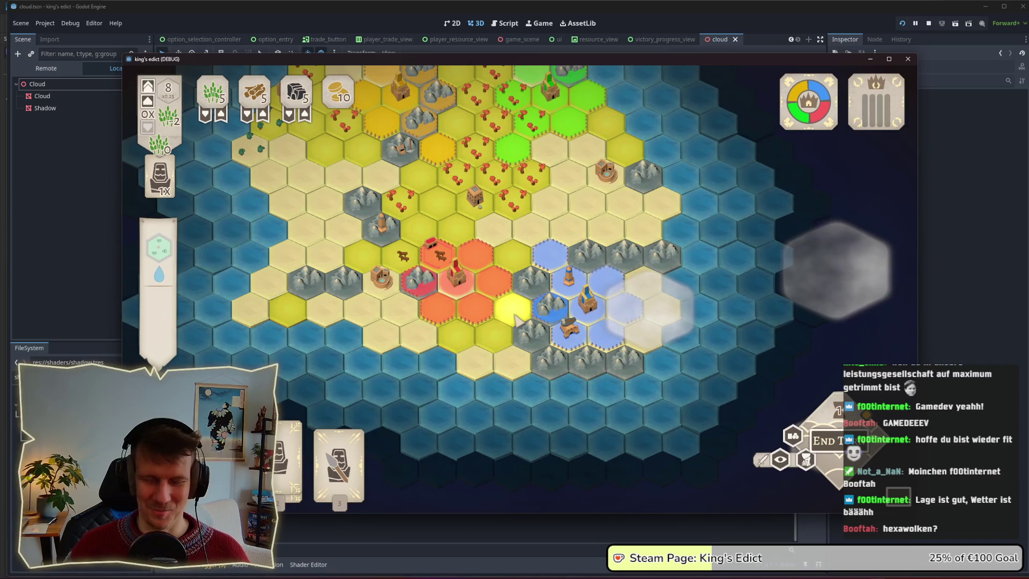
drag(515, 320, 458, 255)
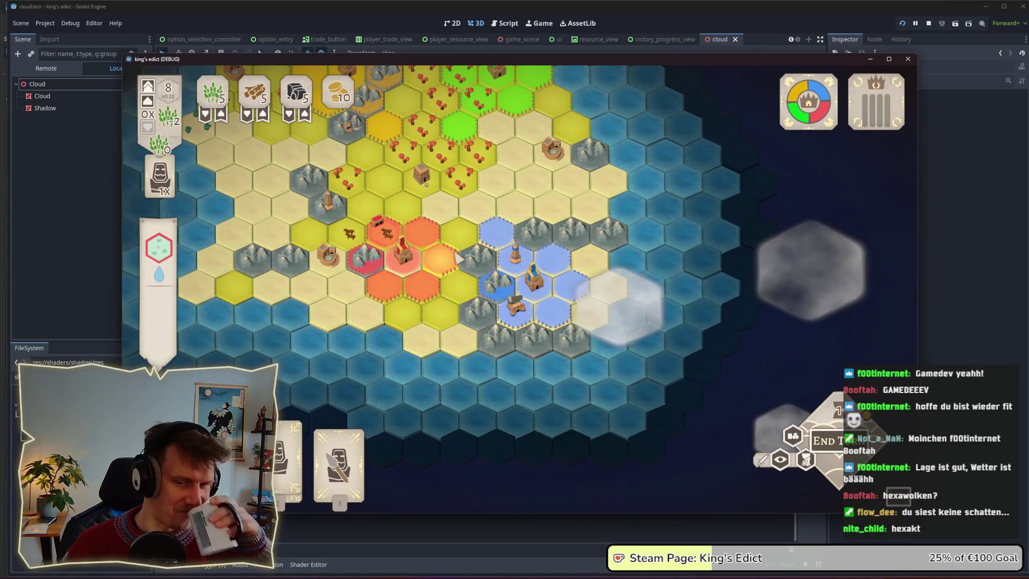
drag(423, 179, 525, 287)
click(555, 282)
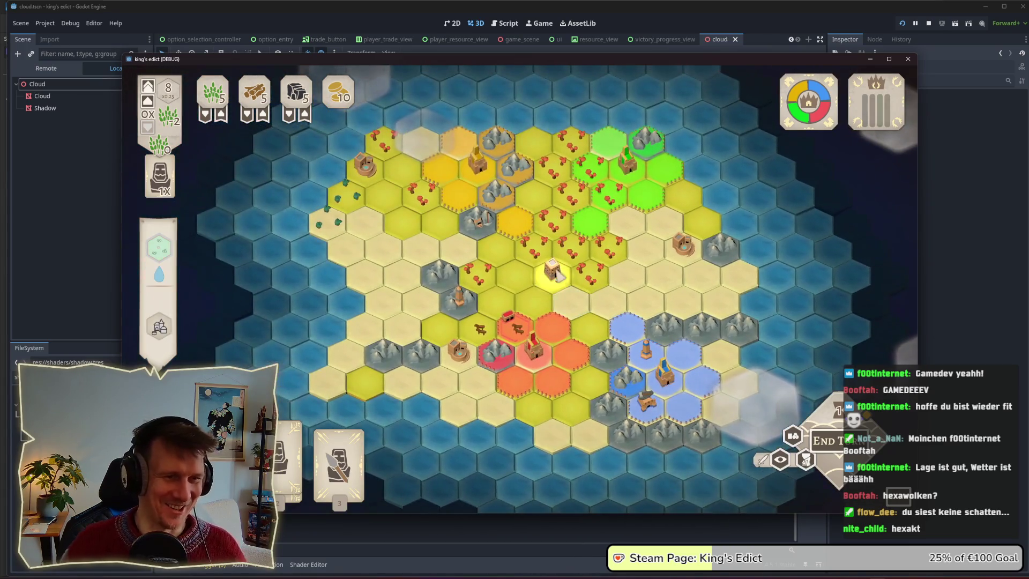
scroll(558, 284, up, 3)
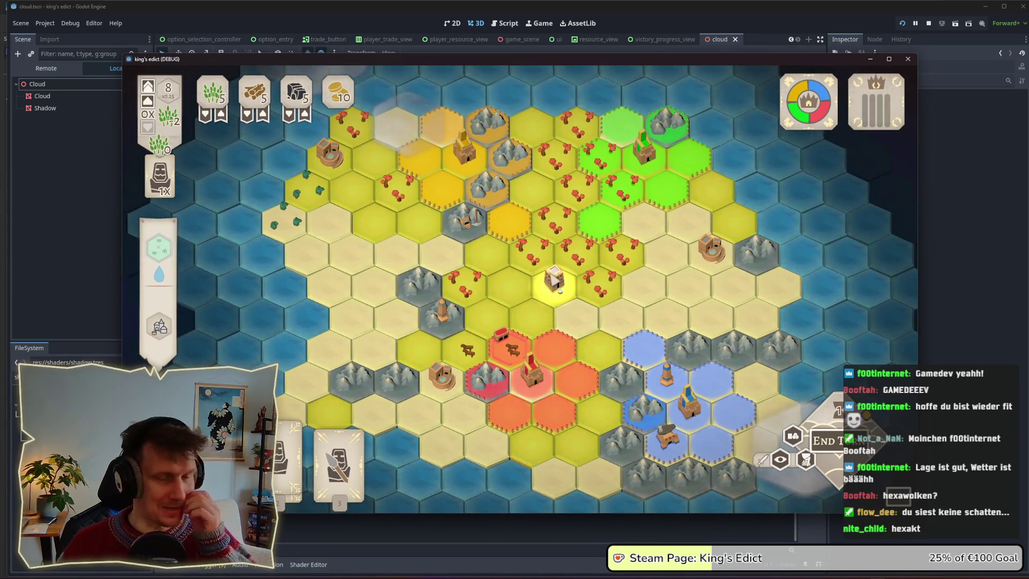
click(611, 250)
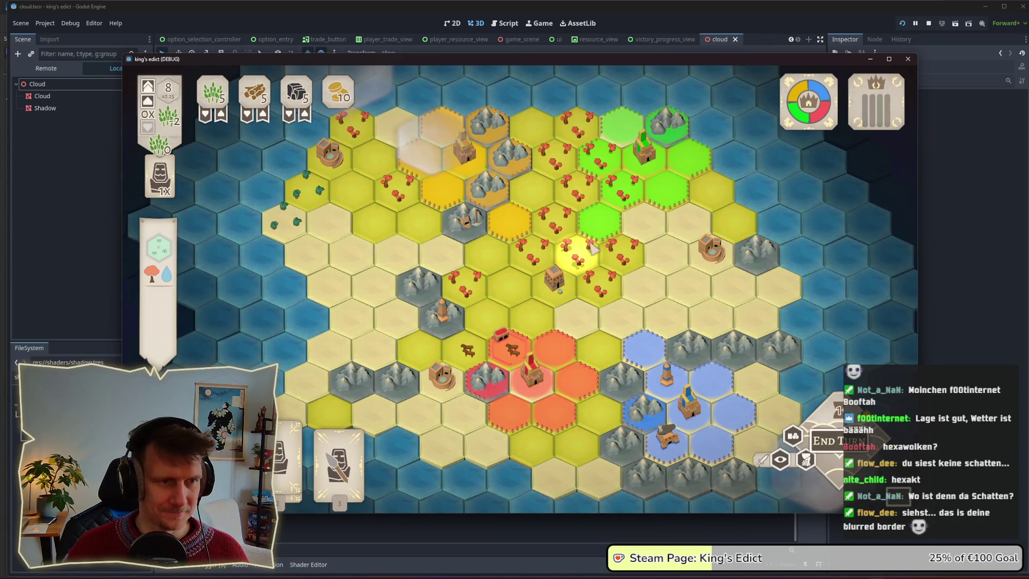
click(627, 222)
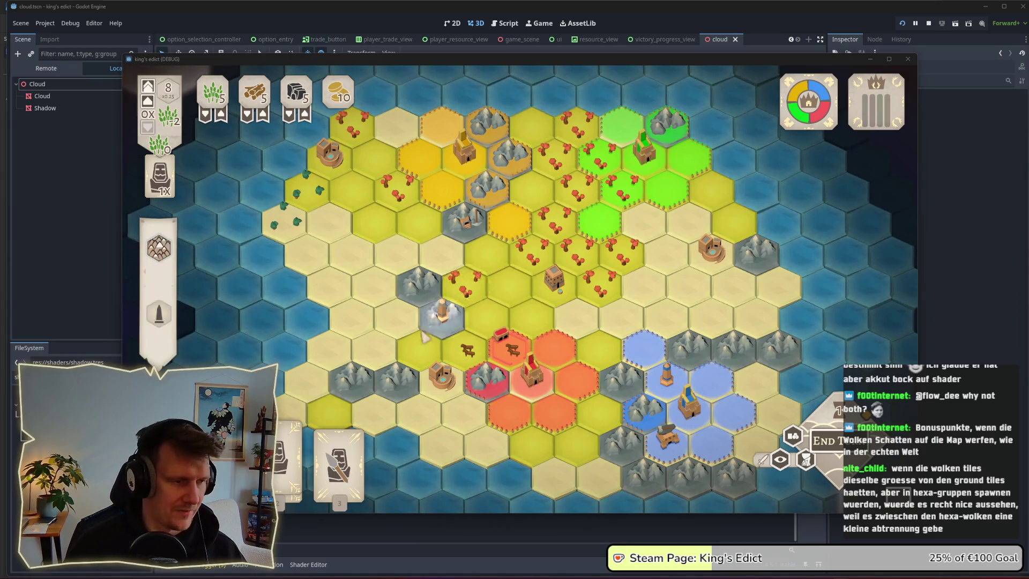
key(F8)
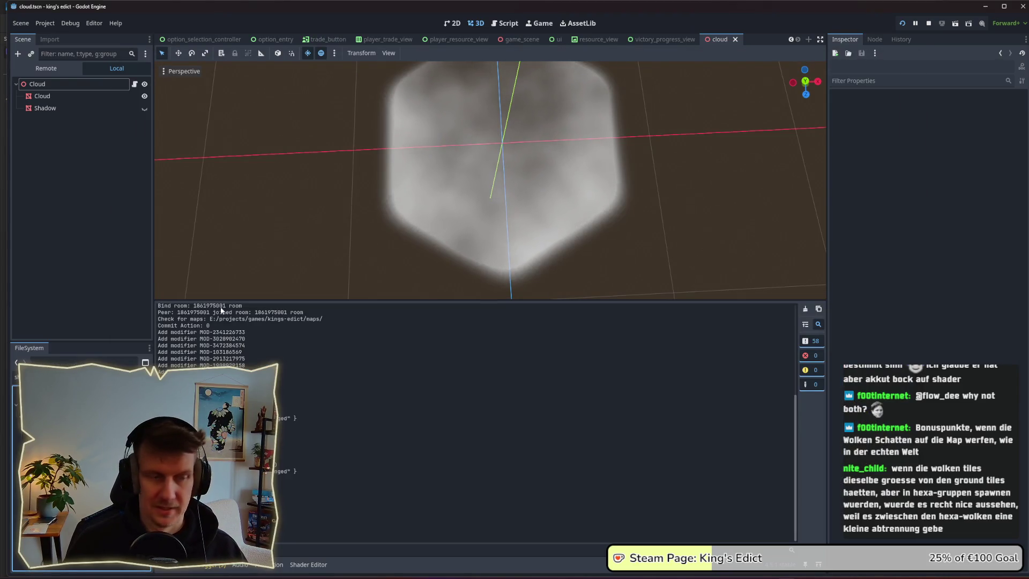
Show the Shadow plane to inspect it under the cloud, then hide it and save the scene
click(145, 108)
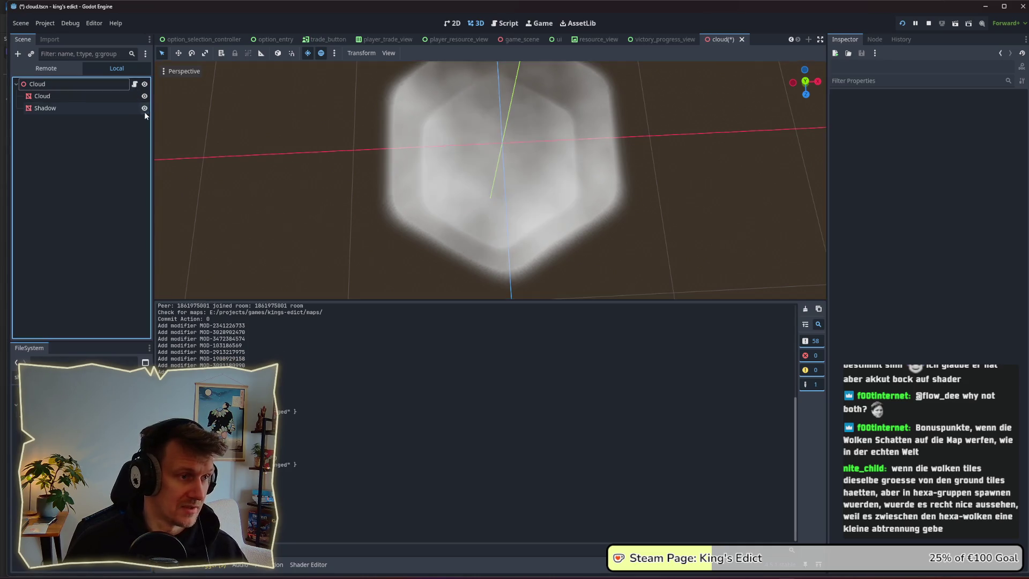
mouse_move(509, 195)
mouse_down()
mouse_move(518, 156)
mouse_move(616, 144)
mouse_move(615, 120)
mouse_move(652, 159)
mouse_move(608, 186)
mouse_move(554, 198)
mouse_move(649, 241)
mouse_move(447, 141)
mouse_move(440, 113)
mouse_up()
scroll(648, 241, down, 1)
scroll(471, 171, up, 5)
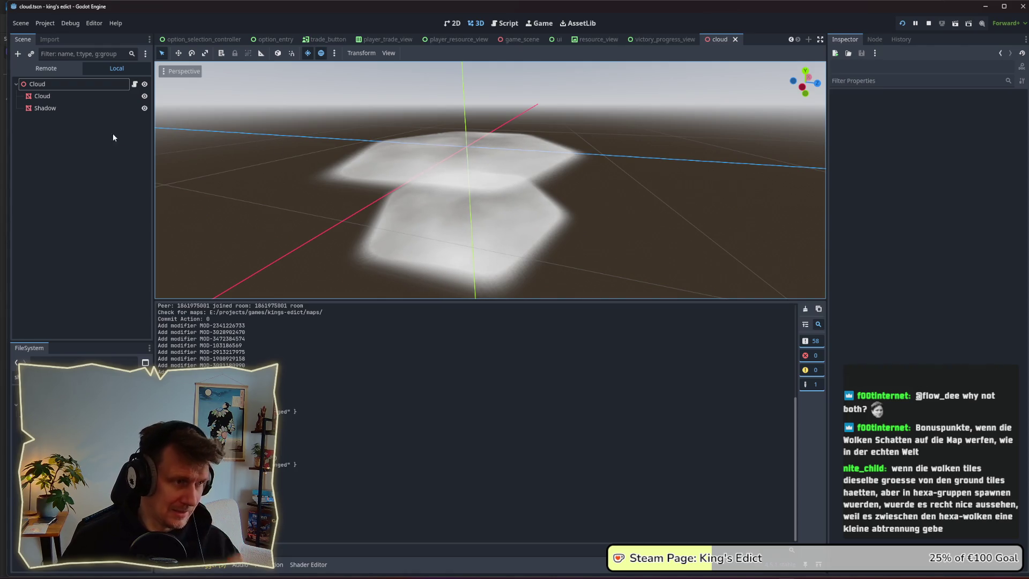
click(79, 112)
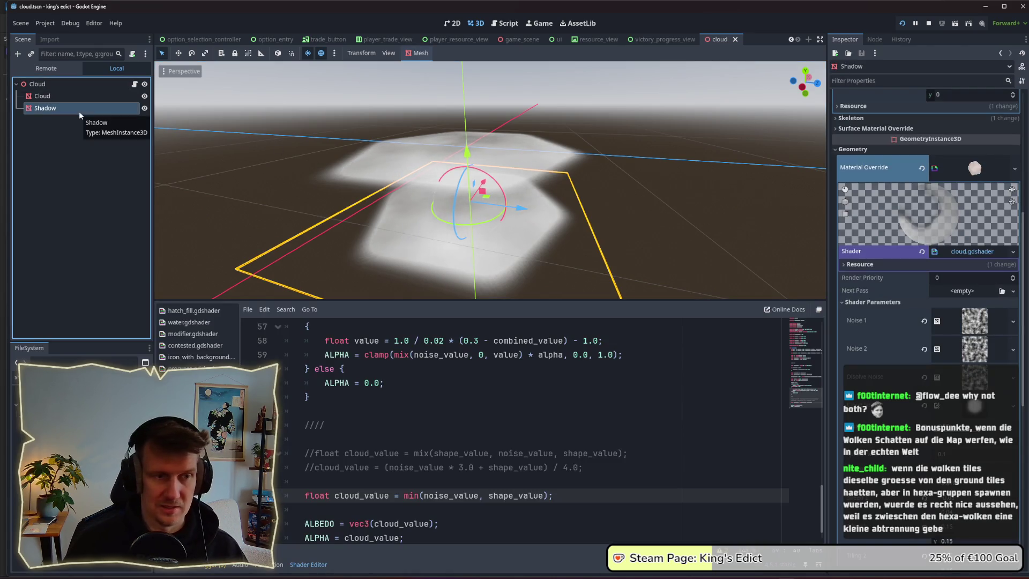
mouse_move(310, 156)
mouse_down()
mouse_move(317, 191)
mouse_move(317, 179)
mouse_up()
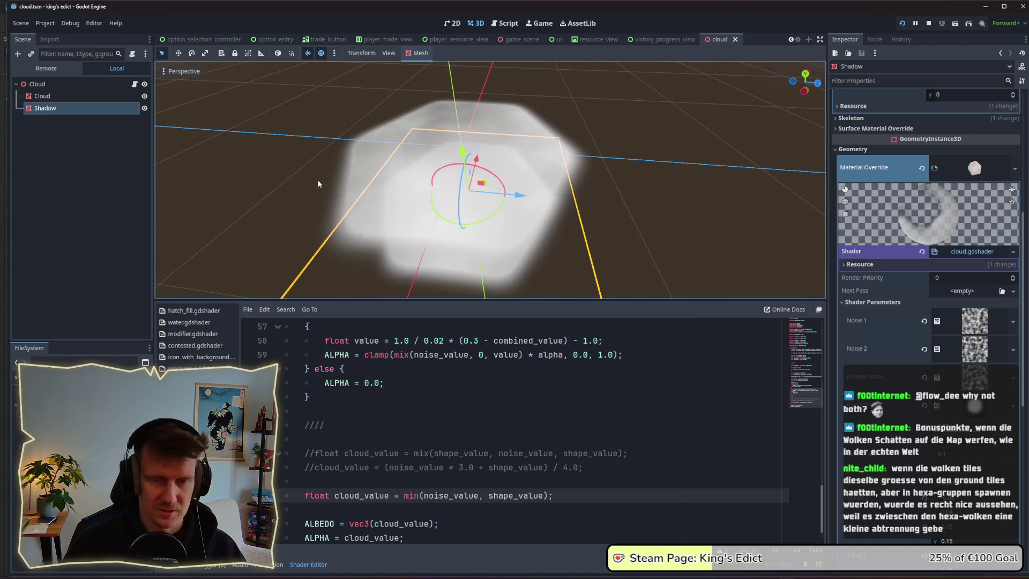
click(145, 109)
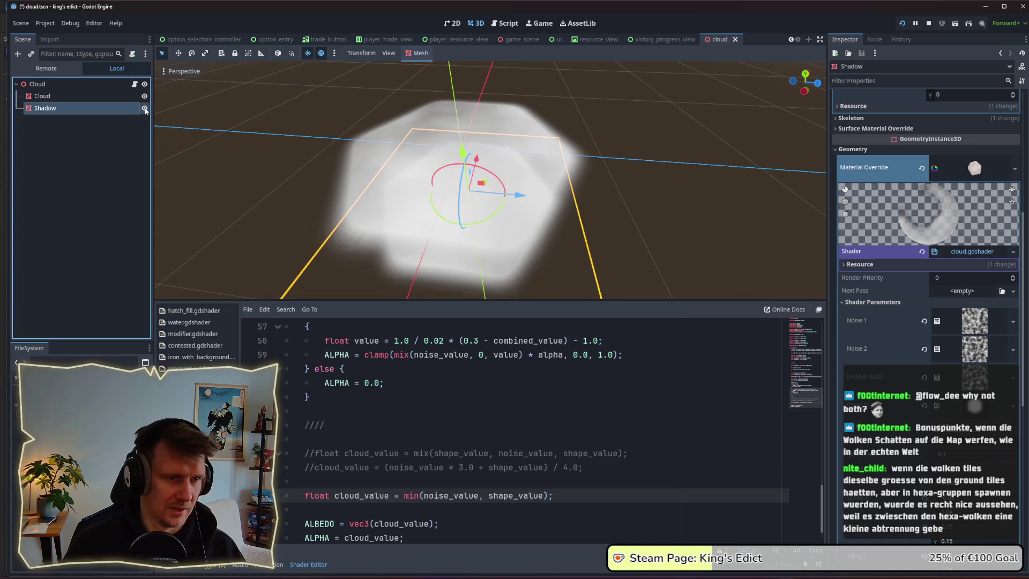
key(ctrl+s)
Recheck cloud and shadow with Shadow visible again, then hide Shadow and save once more
drag(490, 215, 495, 208)
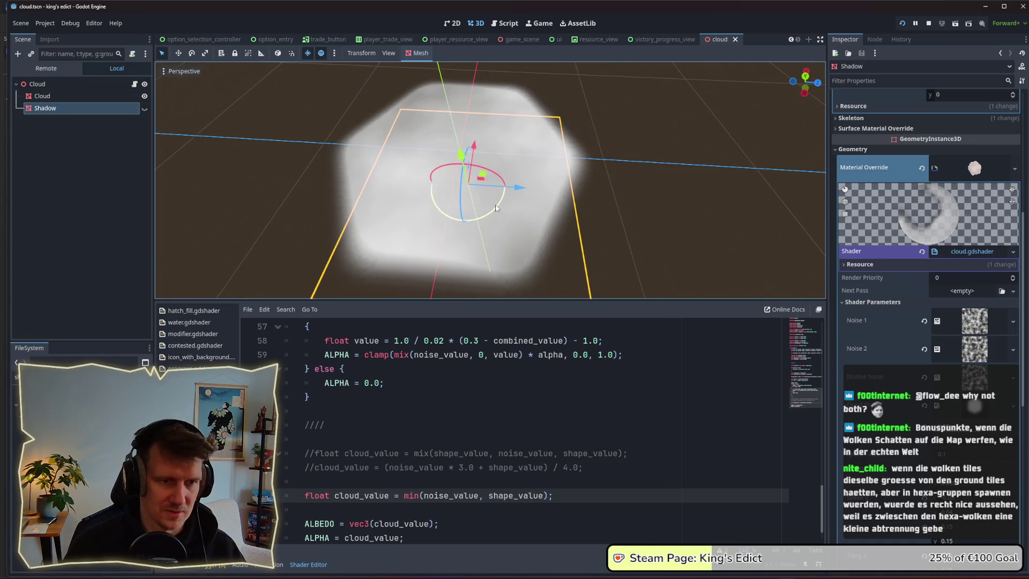
scroll(496, 208, down, 2)
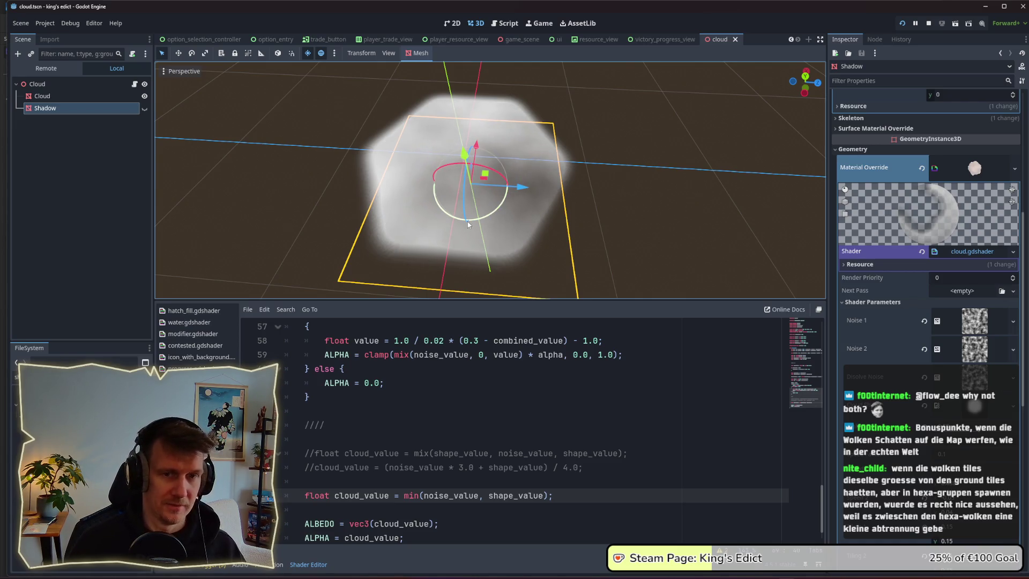
mouse_move(467, 224)
mouse_down()
mouse_move(483, 225)
mouse_move(503, 189)
mouse_up()
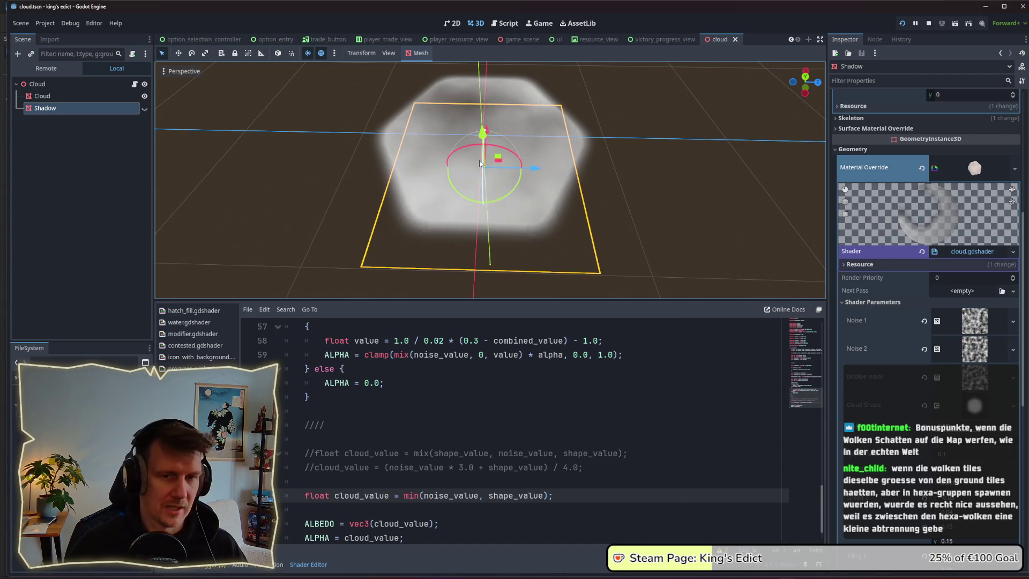
click(144, 110)
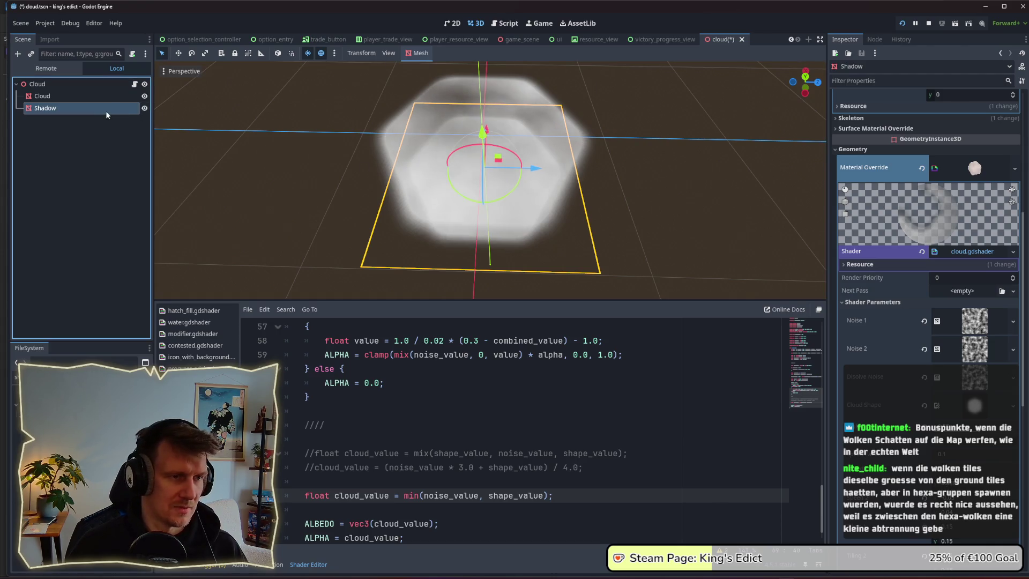
mouse_move(413, 205)
mouse_down()
mouse_move(422, 169)
mouse_move(502, 208)
mouse_up()
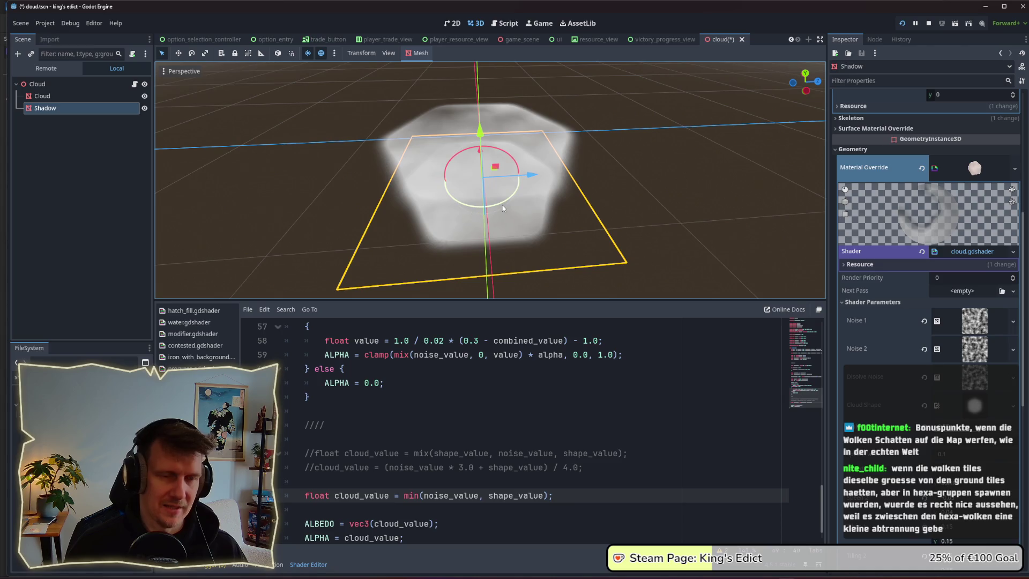
click(144, 109)
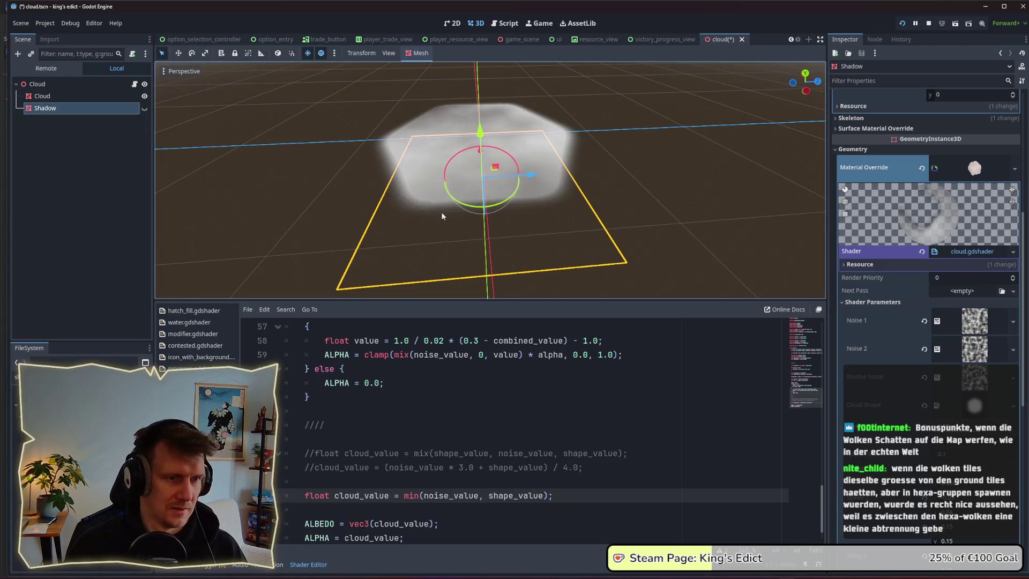
key(ctrl+s)
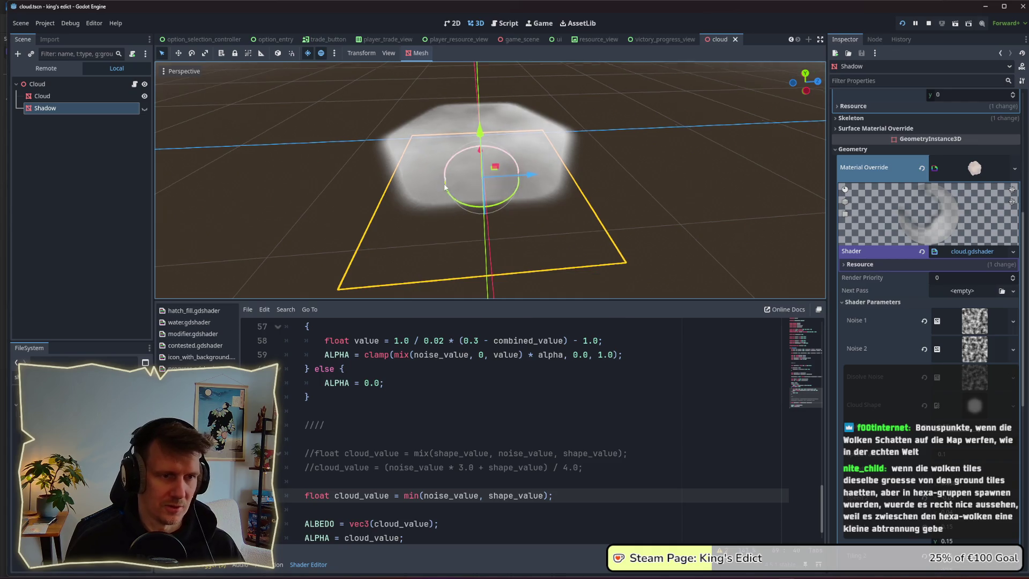
Orbit and zoom around the cloud, then switch to the running king's edict (DEBUG) window
drag(455, 212, 446, 212)
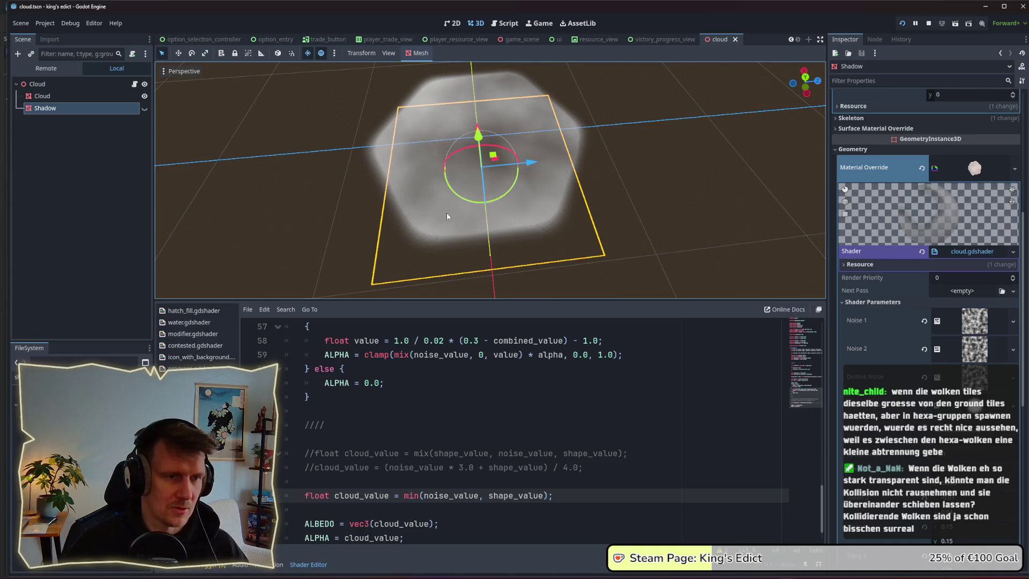
scroll(452, 166, up, 3)
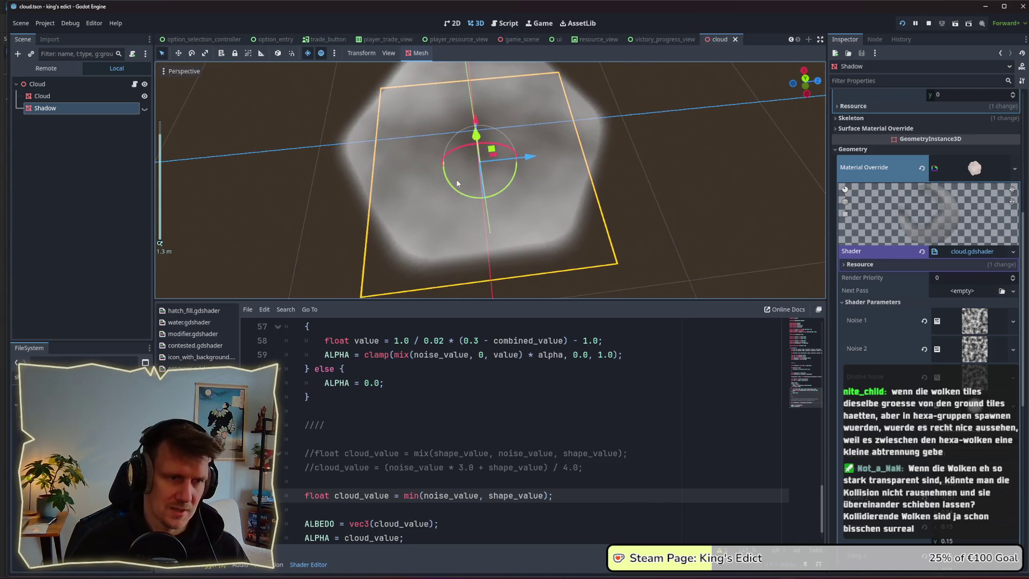
drag(577, 204, 557, 181)
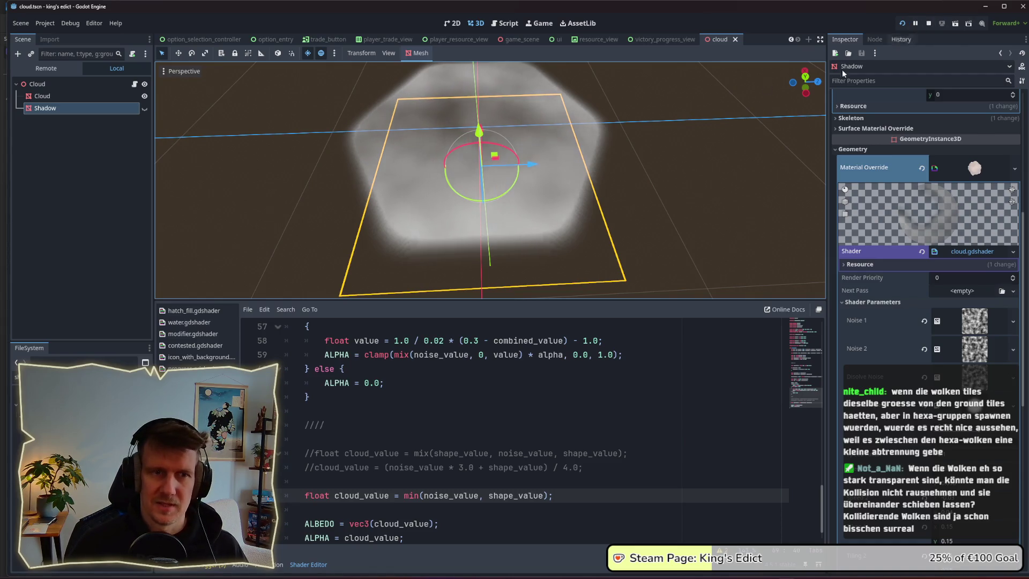
key(alt+Tab)
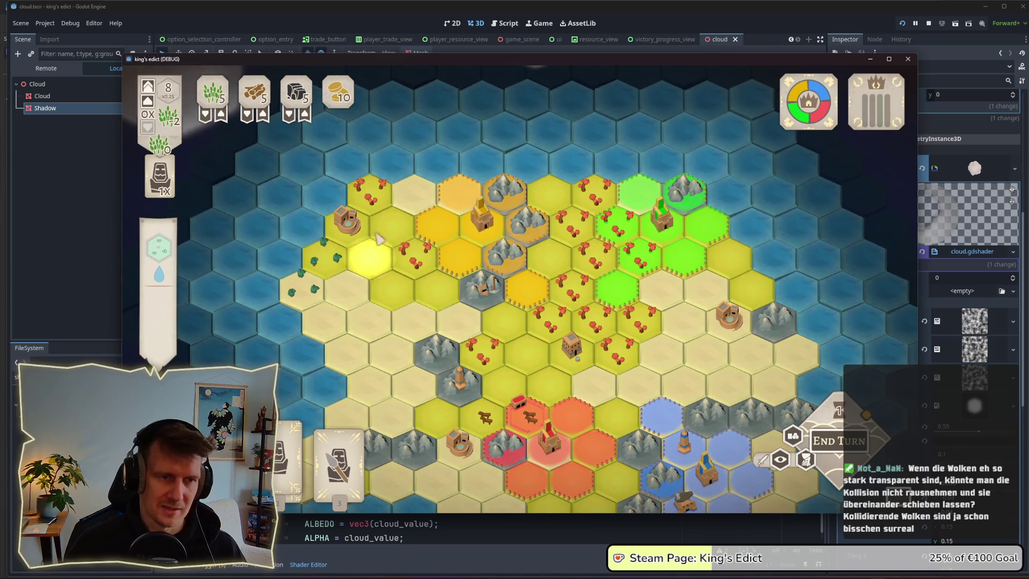
Pan and zoom the game map to follow the two drifting hexagonal clouds, then stop the game
drag(377, 275, 429, 325)
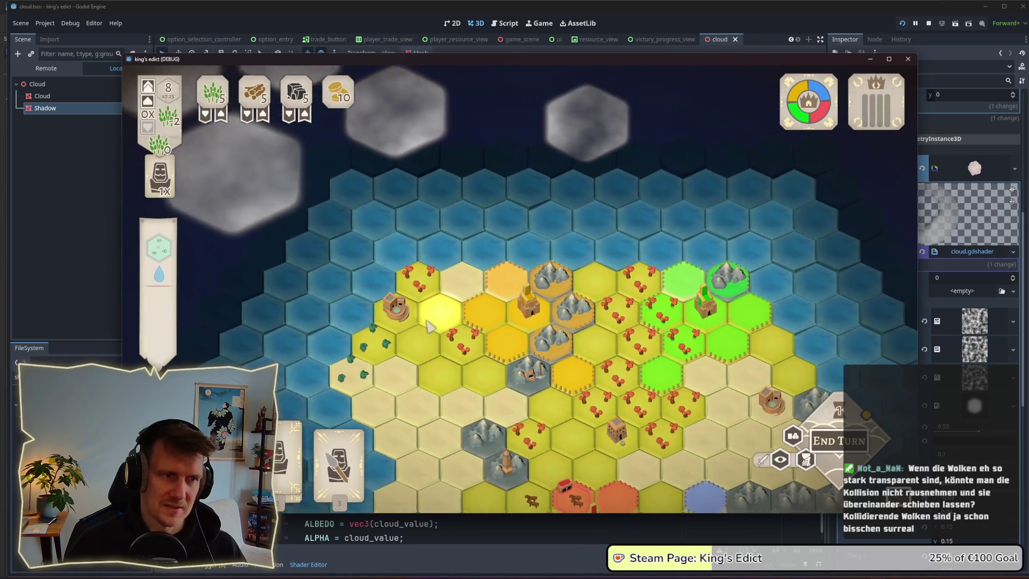
scroll(445, 294, down, 2)
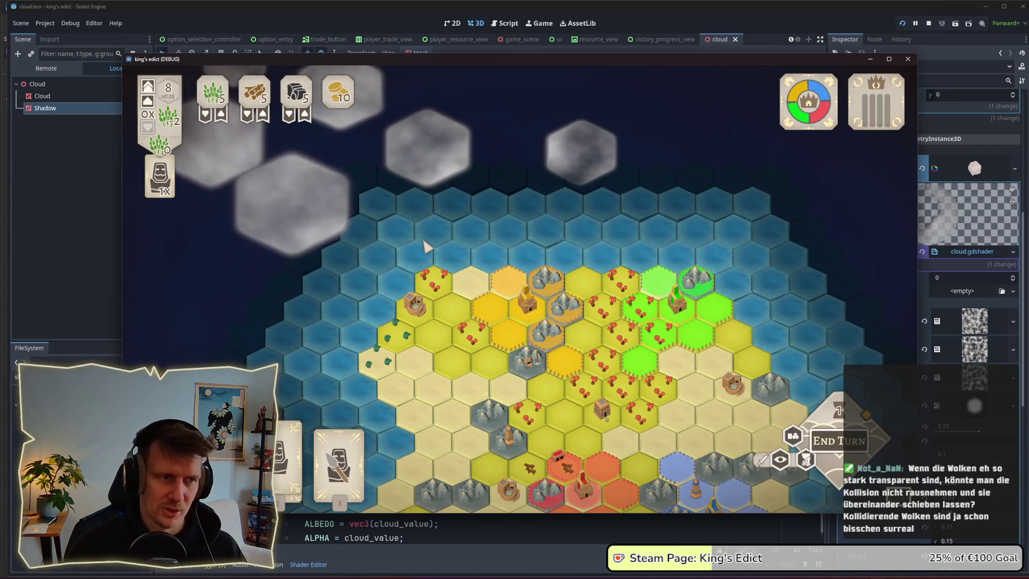
mouse_move(458, 261)
mouse_down()
mouse_move(466, 289)
mouse_move(560, 353)
mouse_up()
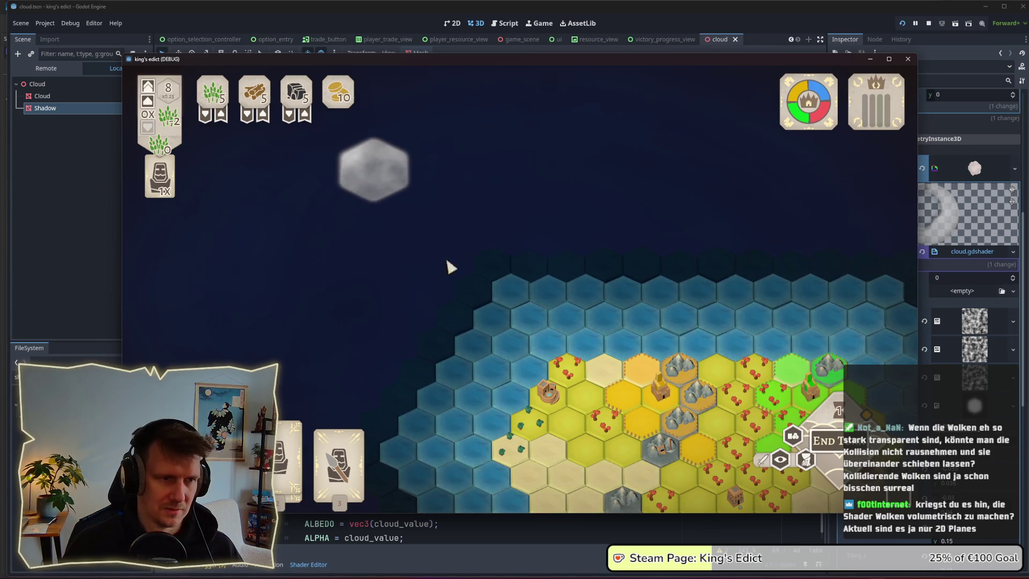
key(w)
key(a)
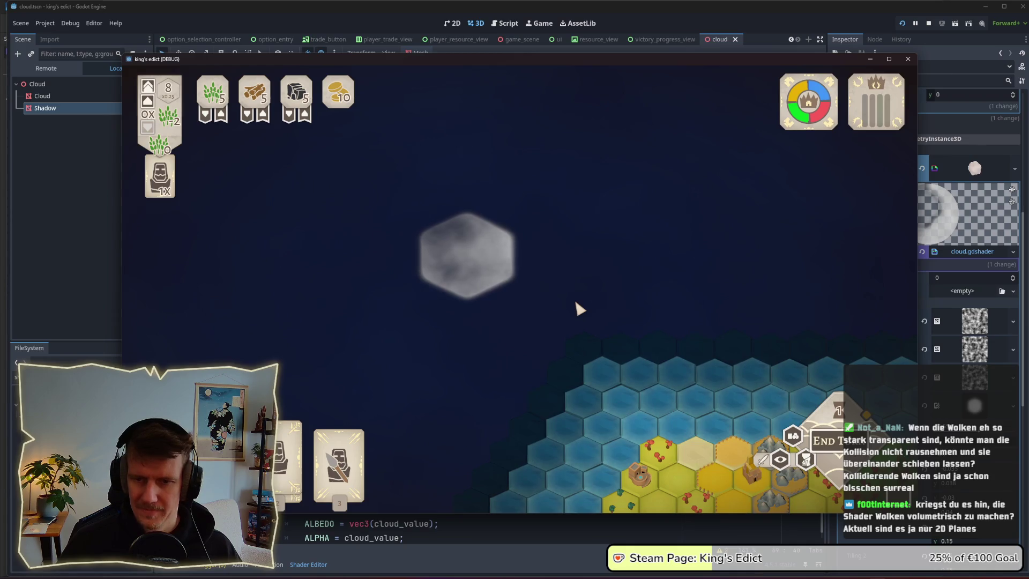
drag(576, 303, 556, 267)
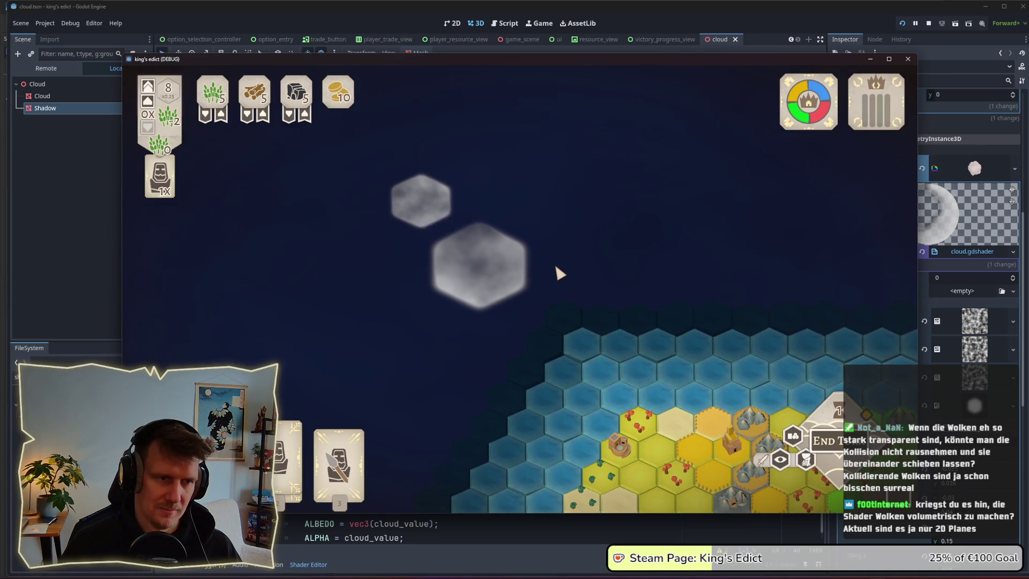
drag(678, 340, 663, 305)
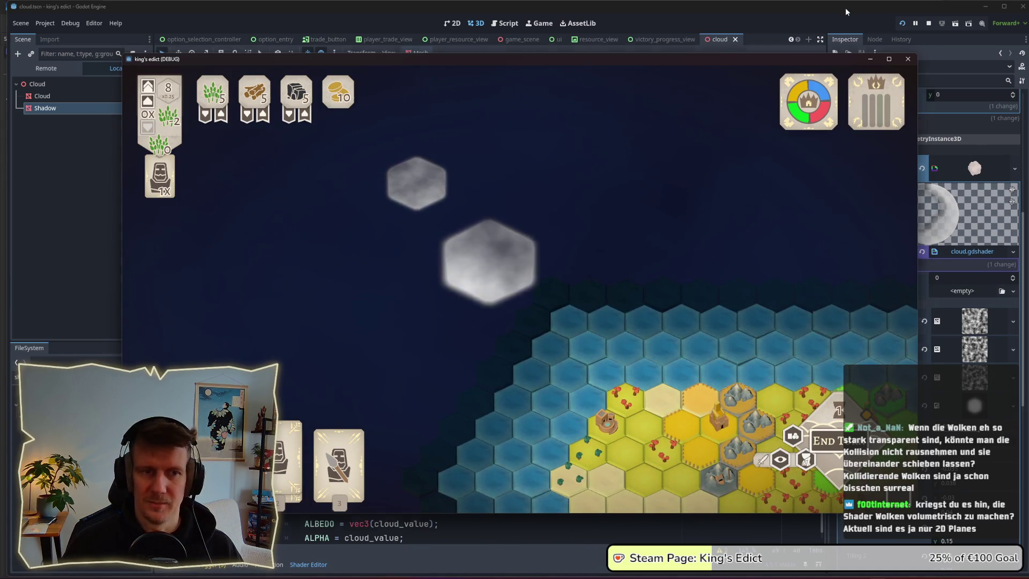
key(F8)
scroll(455, 171, down, 3)
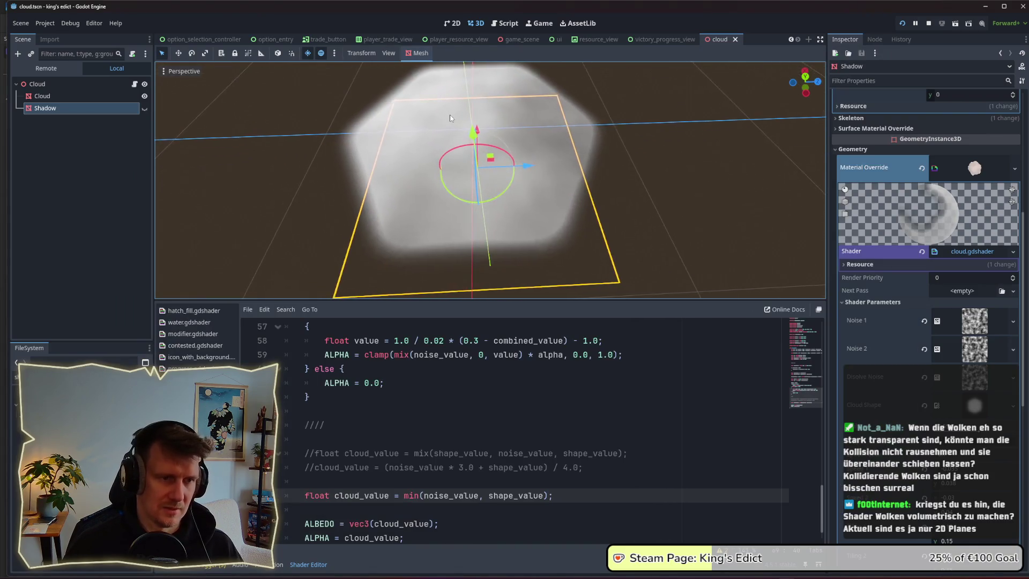
Change the cloud_value line to min(noise_value, shape_value) * 2.0 and save the shader
scroll(446, 412, down, 1)
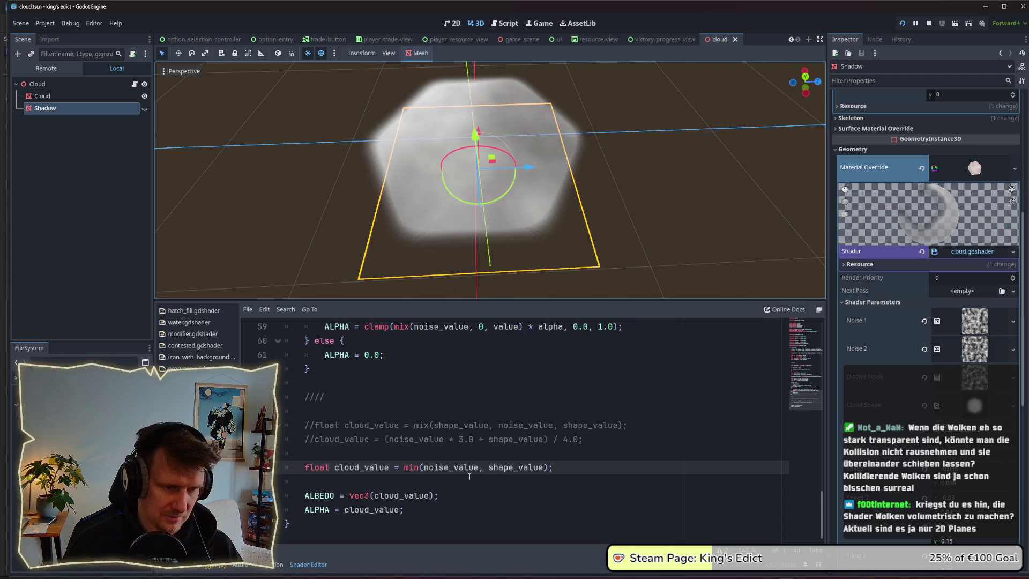
click(388, 467)
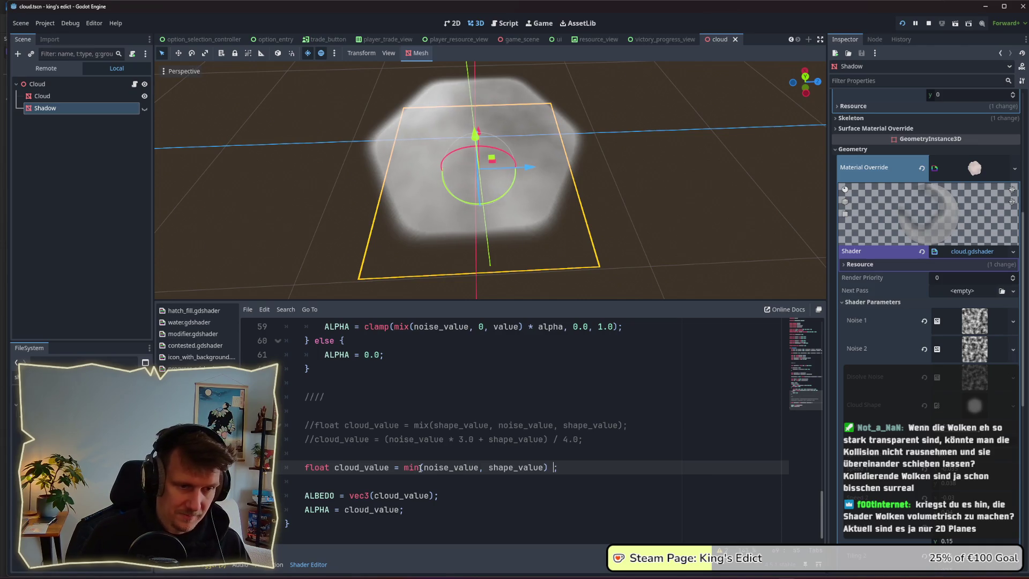
text(* 2.0)
key(ctrl+s)
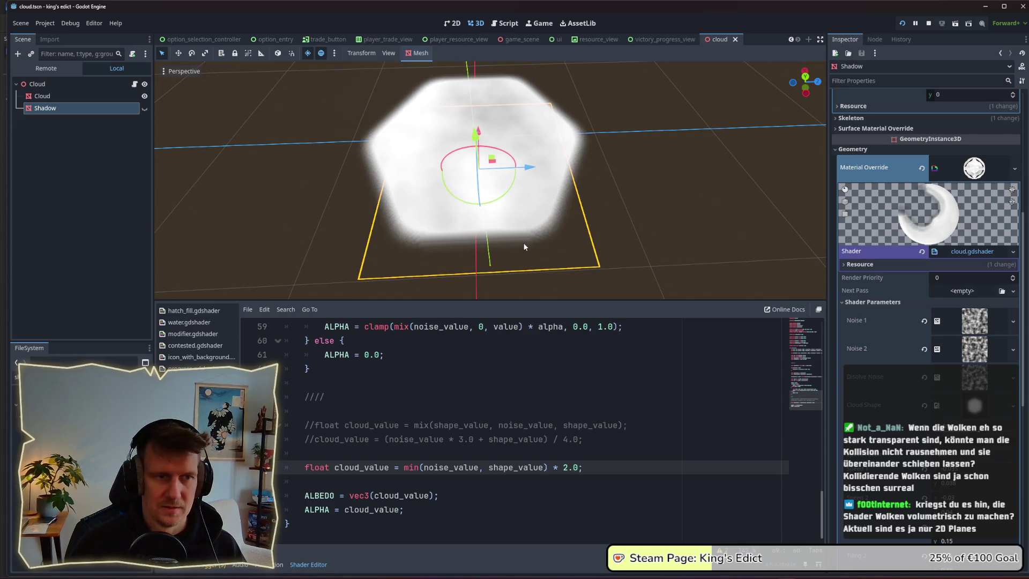
Restart the running game with F5 to see the updated shader
key(alt+Tab)
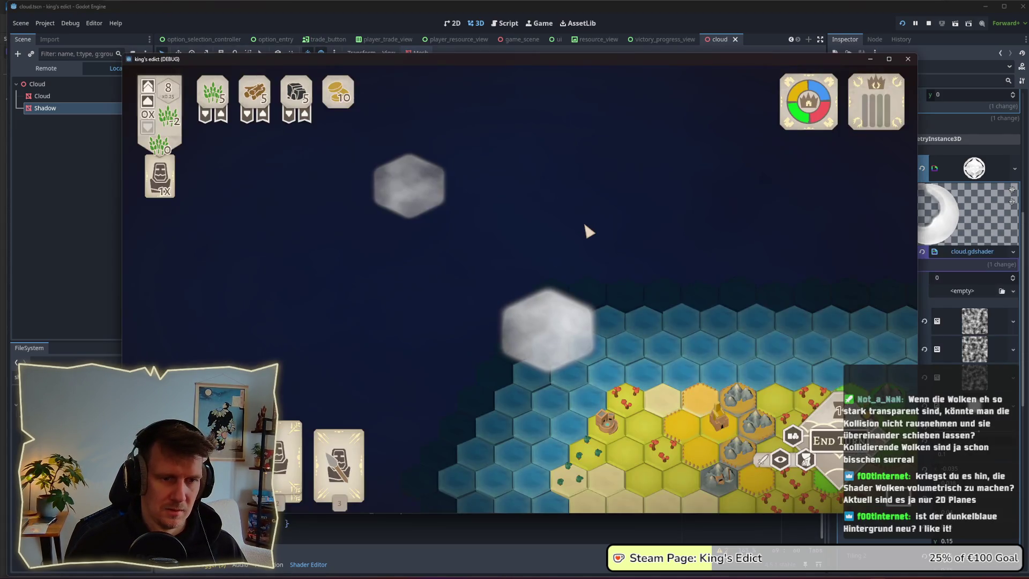
key(alt+Tab)
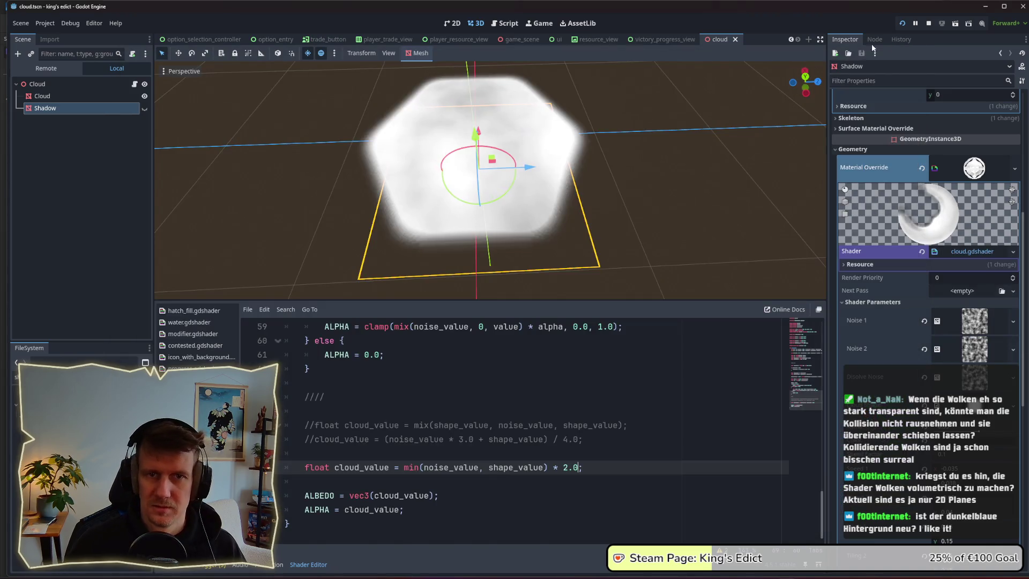
click(929, 26)
key(F5)
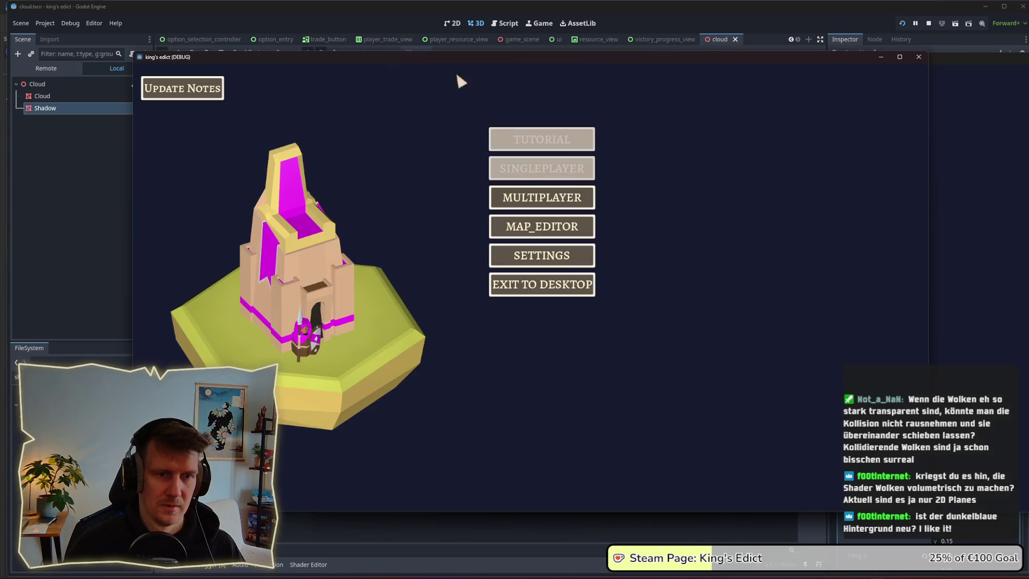
Start a multiplayer match on i_know_this_place.map from start position 3
click(542, 199)
click(628, 115)
click(601, 191)
click(363, 348)
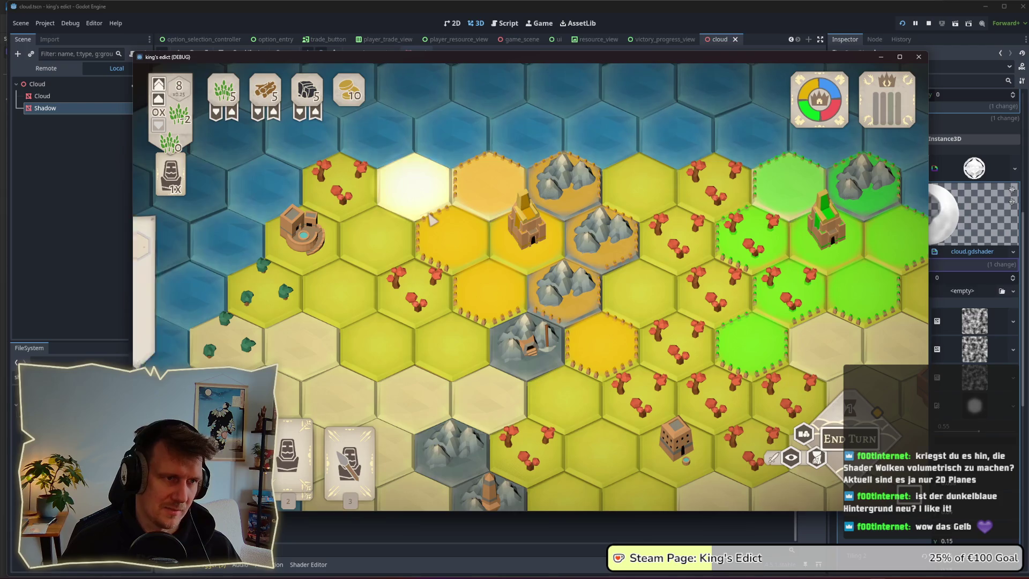
Play serf cards on the mountain and wheat hexes, select the castle, and end the turn
key(2)
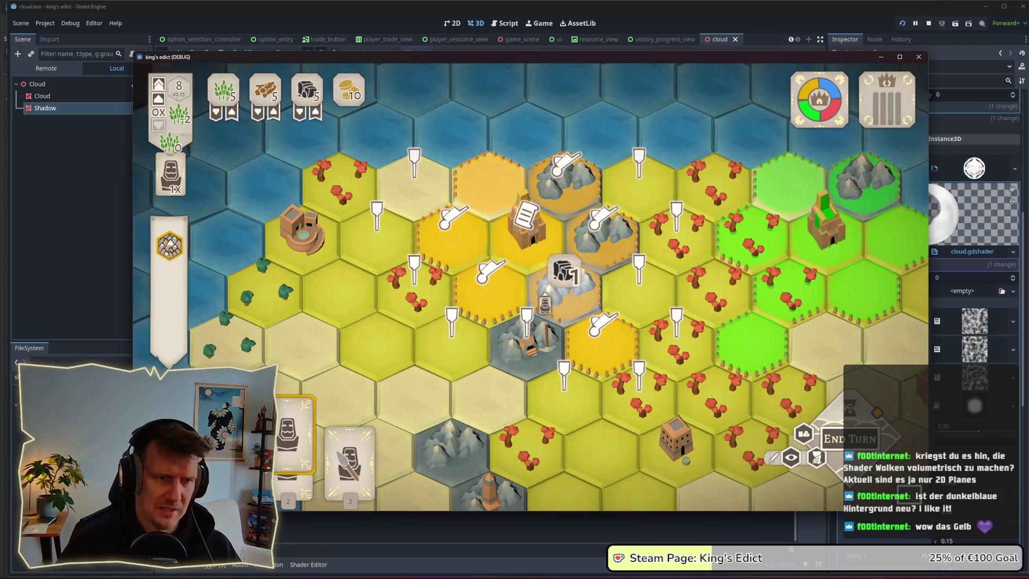
scroll(528, 298, down, 2)
scroll(530, 284, up, 2)
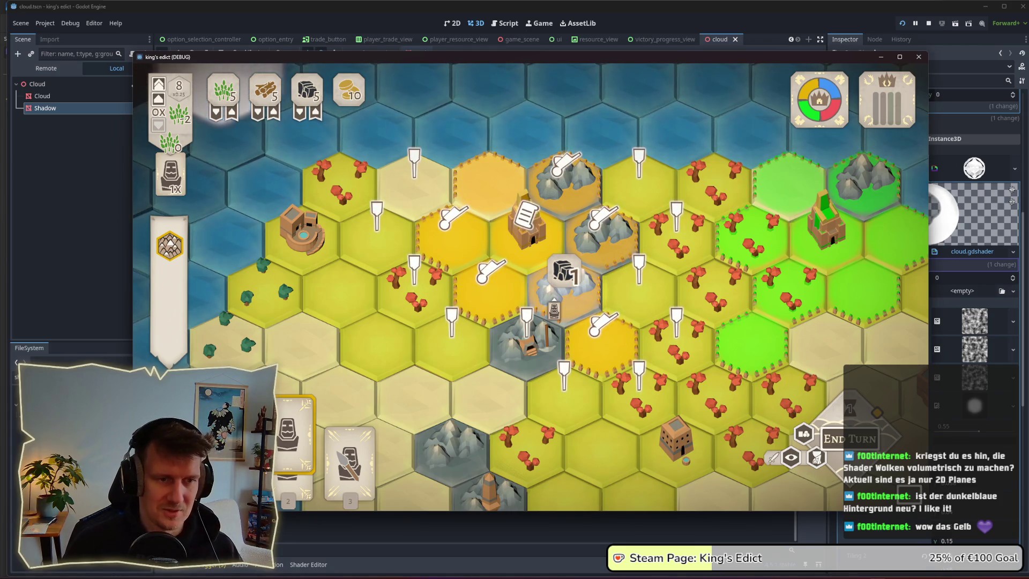
click(563, 292)
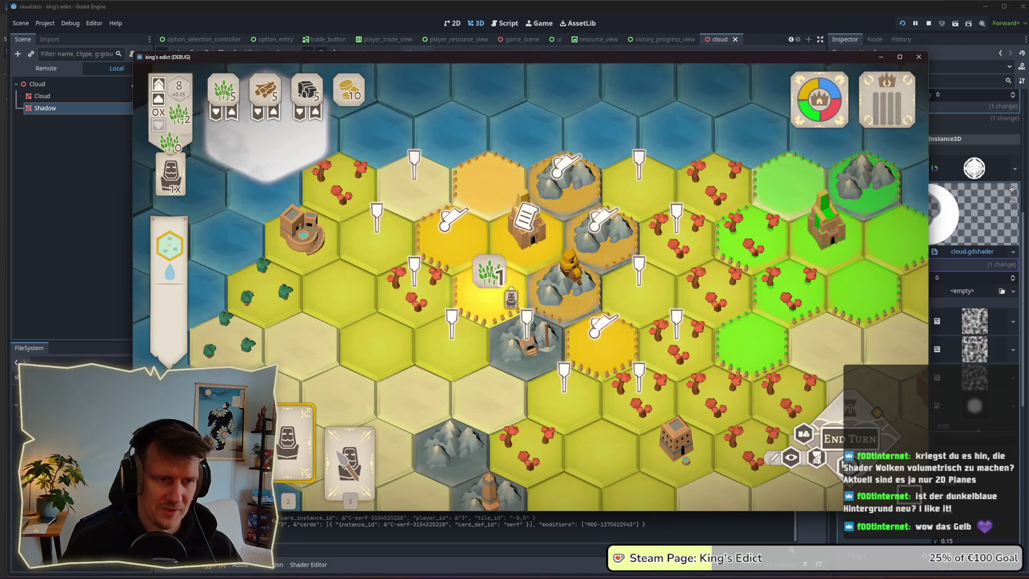
click(498, 289)
click(534, 248)
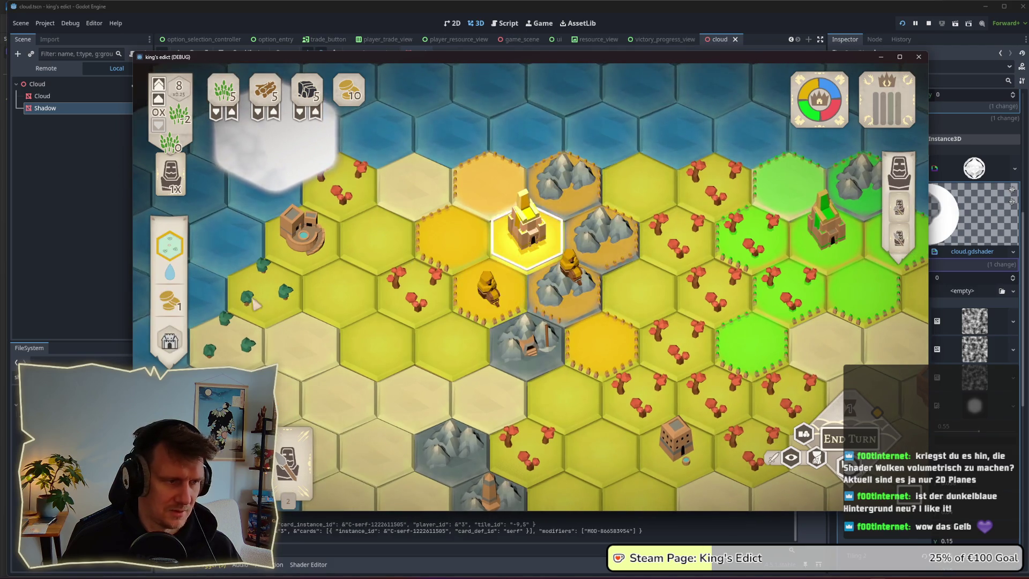
mouse_move(181, 334)
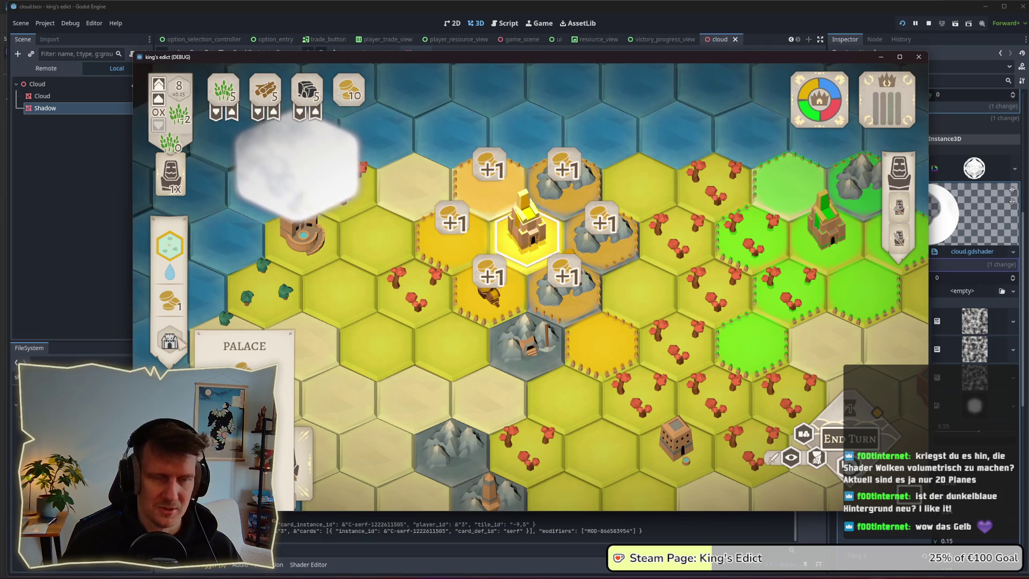
scroll(180, 338, down, 2)
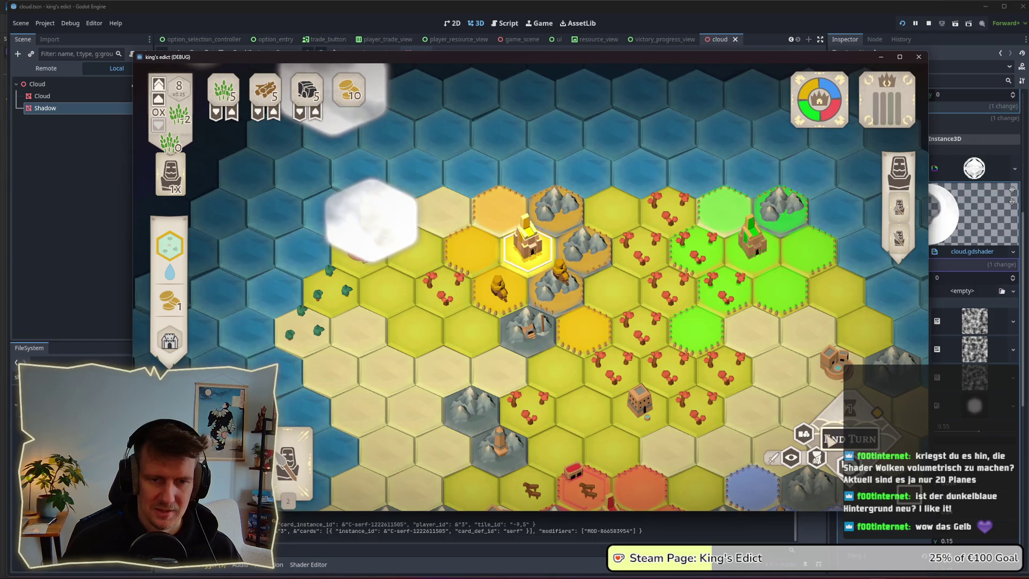
click(831, 439)
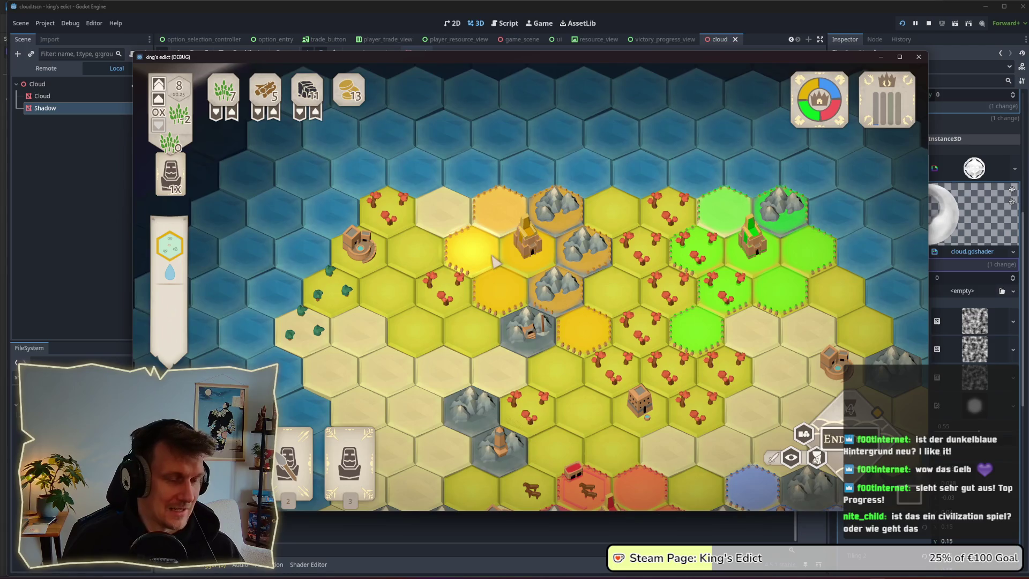
Zoom and pan the board to view the bright white cloud, then move the game window up-right
scroll(494, 261, up, 2)
scroll(491, 268, up, 1)
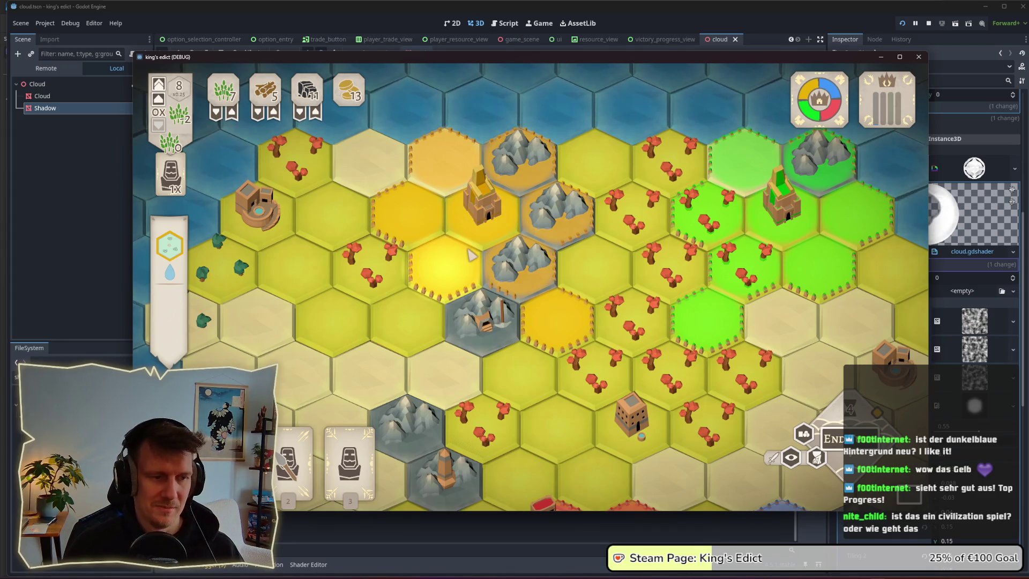
scroll(471, 256, down, 3)
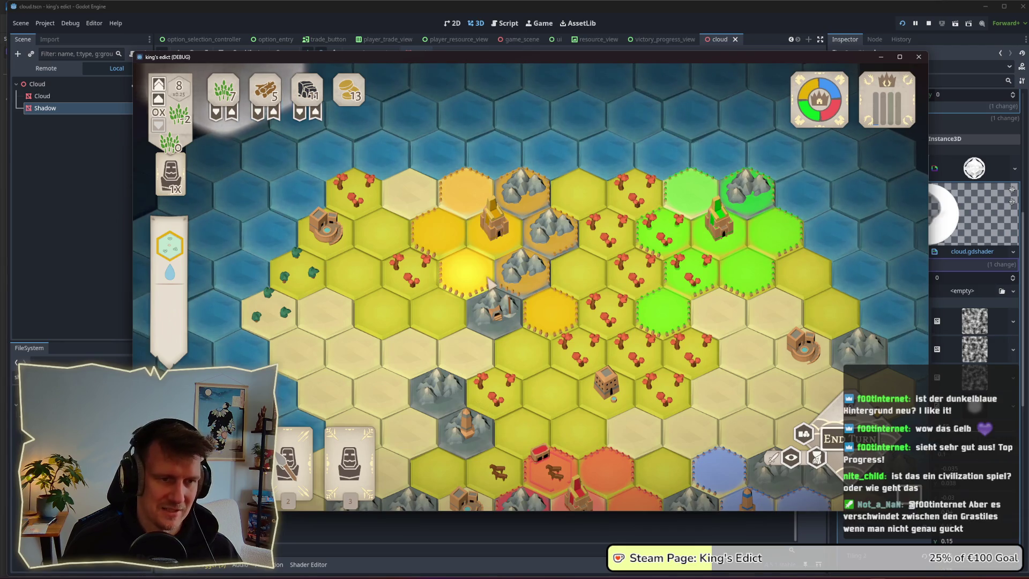
scroll(489, 282, up, 2)
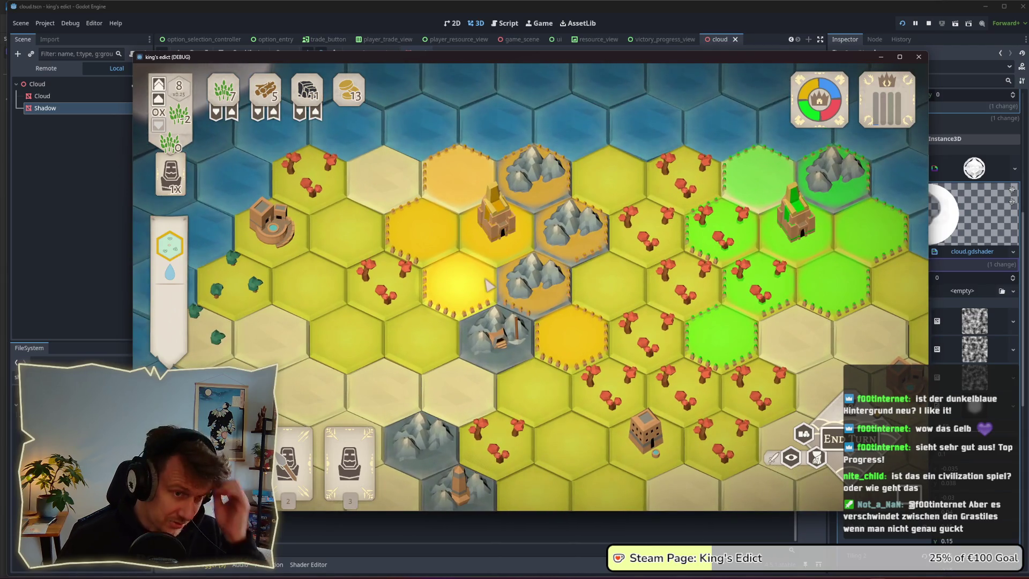
click(505, 243)
click(506, 243)
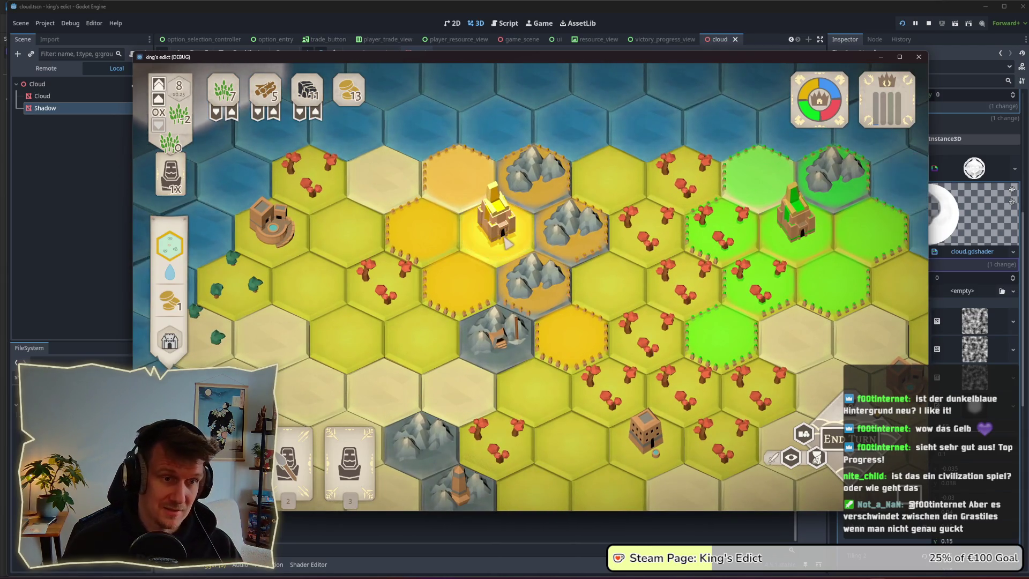
scroll(578, 274, down, 3)
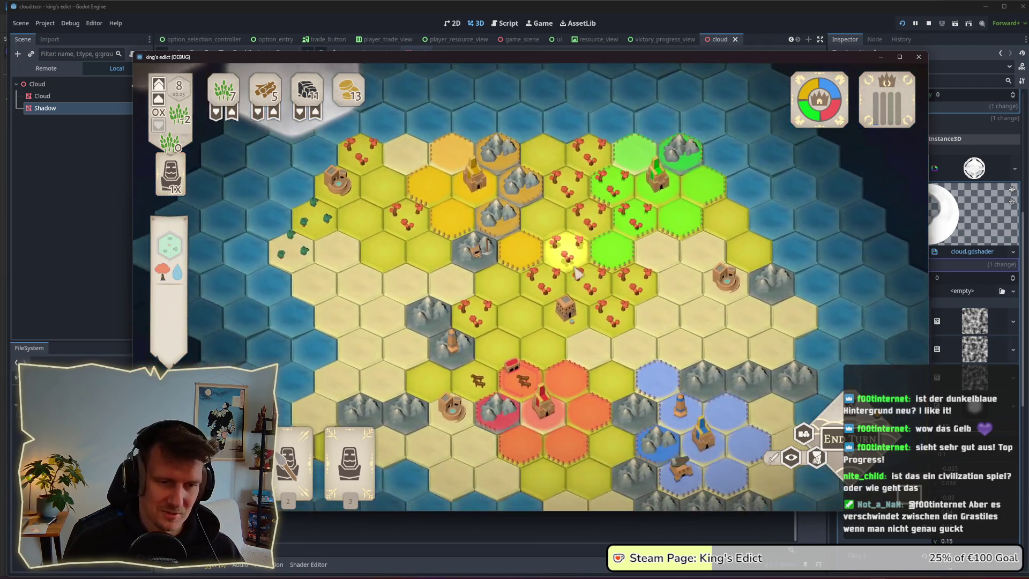
drag(578, 274, 577, 261)
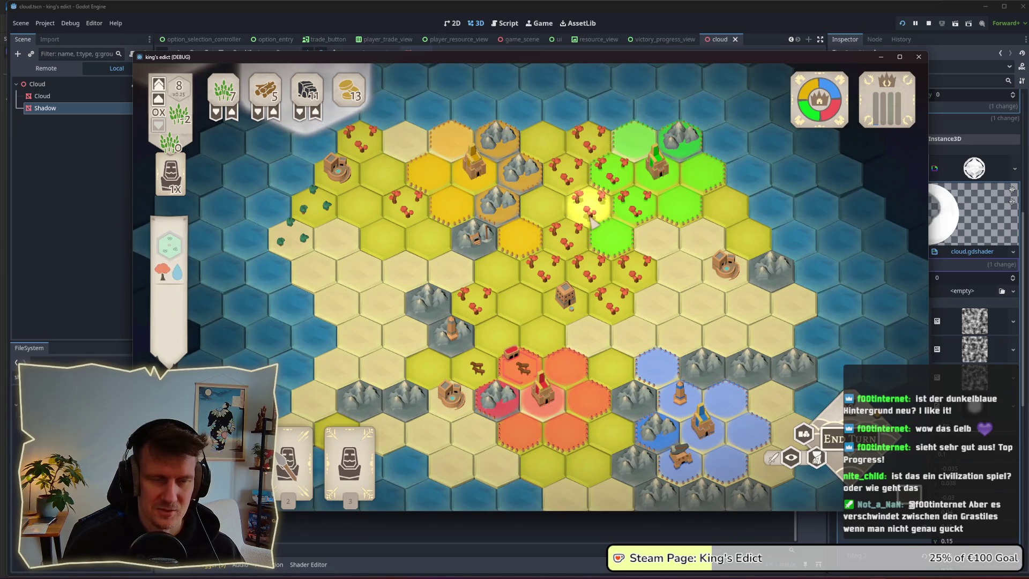
scroll(526, 196, up, 3)
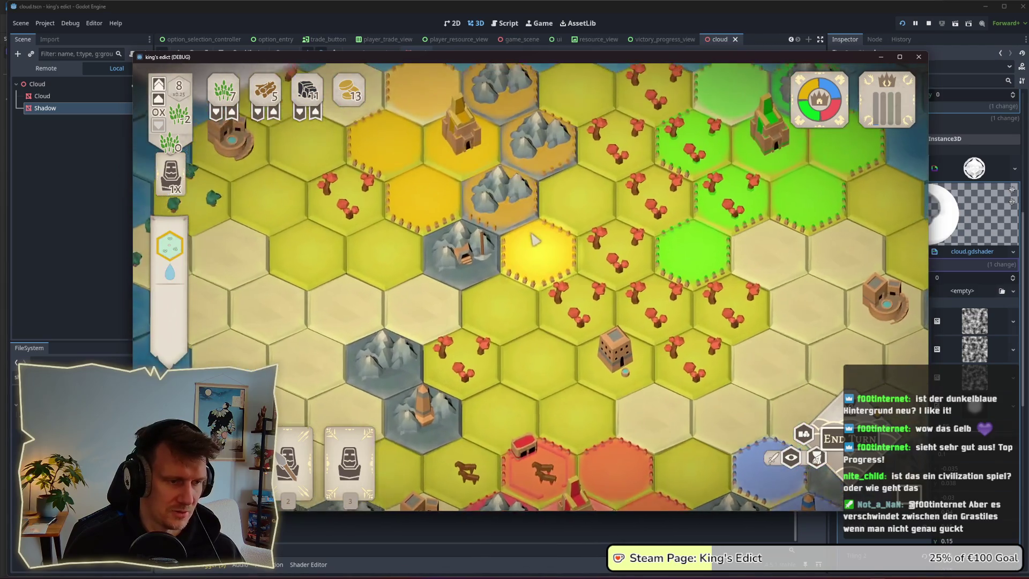
scroll(532, 229, down, 1)
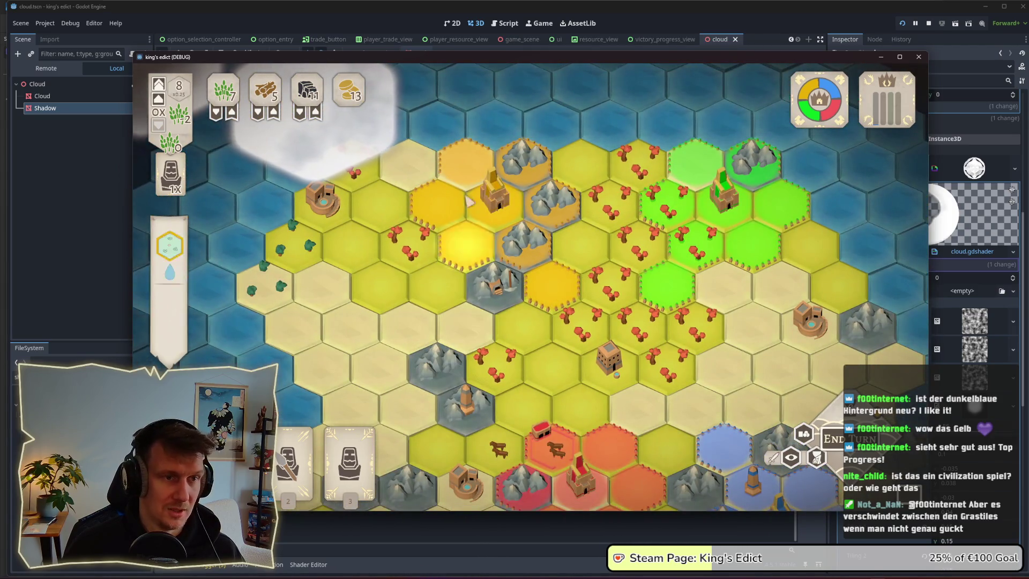
drag(498, 58, 581, 43)
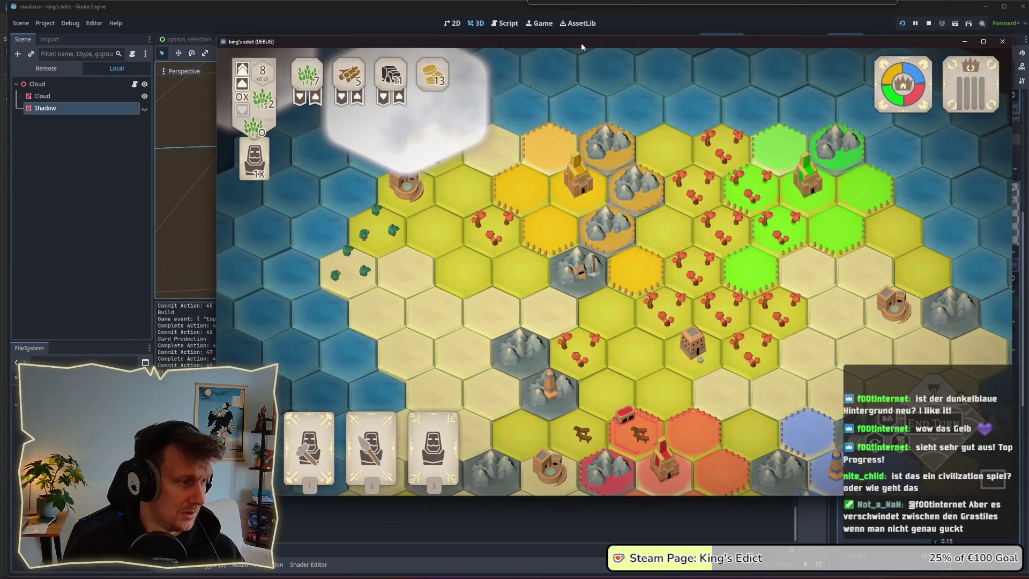
Play the third hand card, placing a worker on the mountain hex
mouse_move(443, 424)
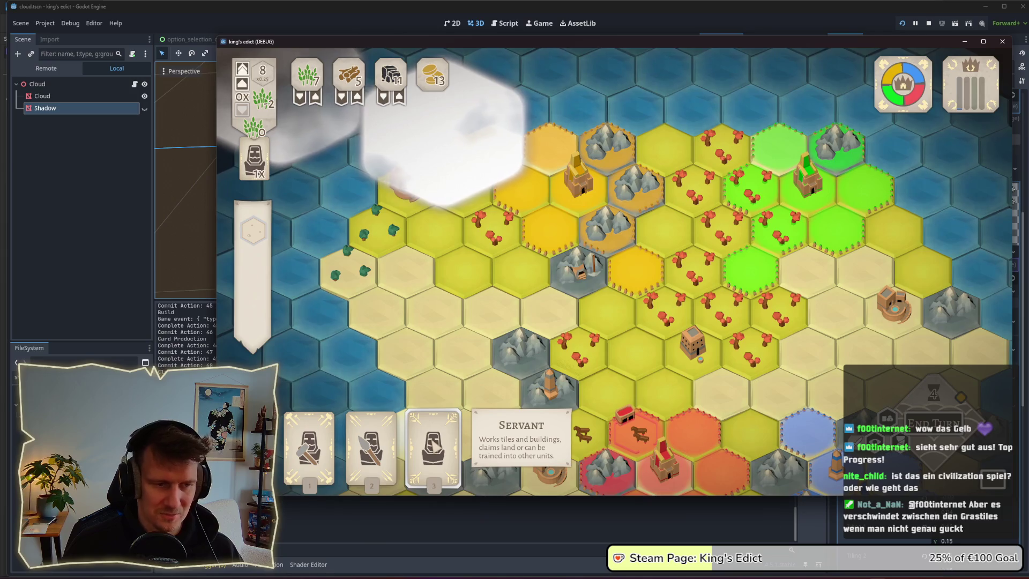
click(436, 446)
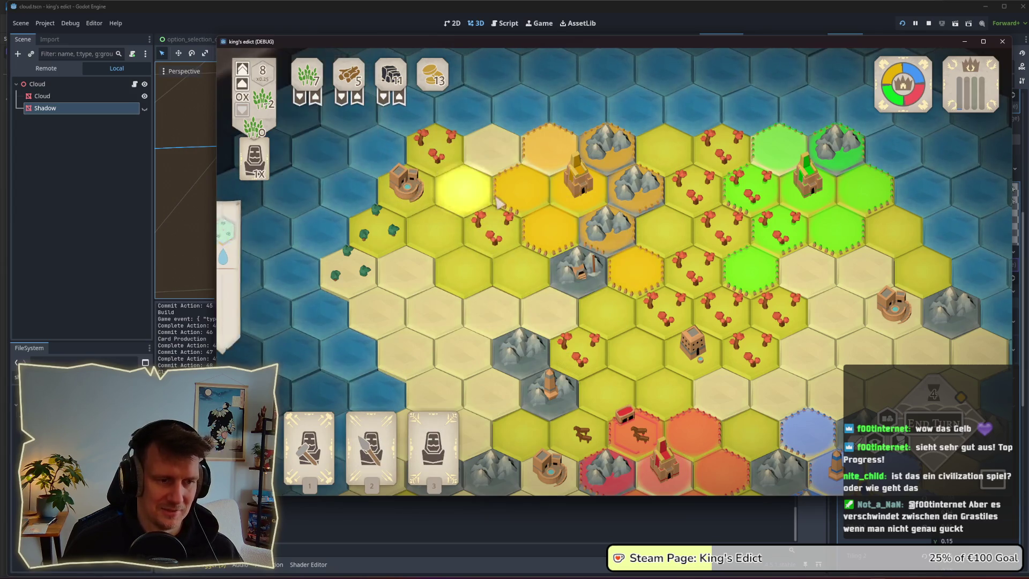
scroll(474, 226, up, 3)
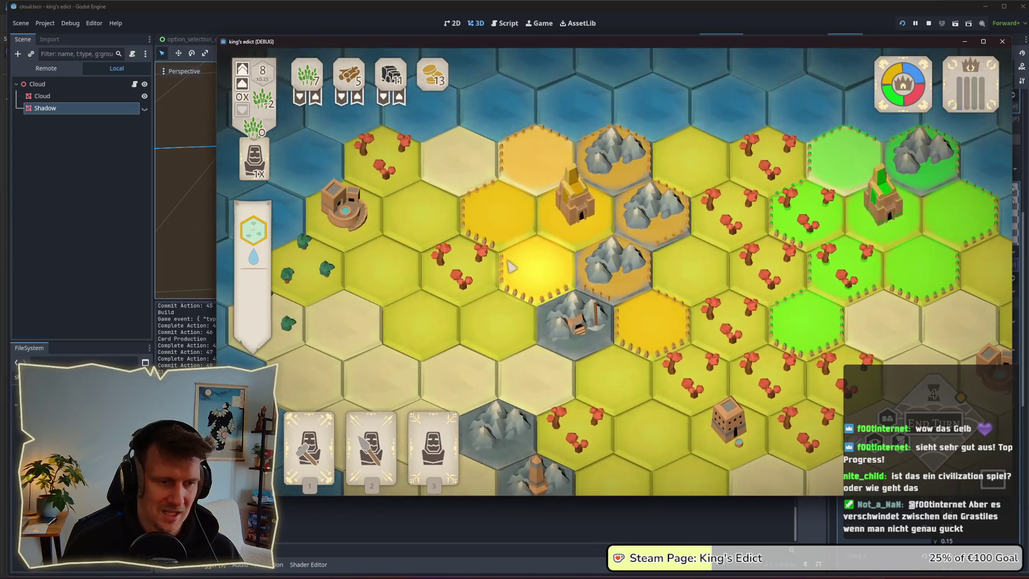
key(3)
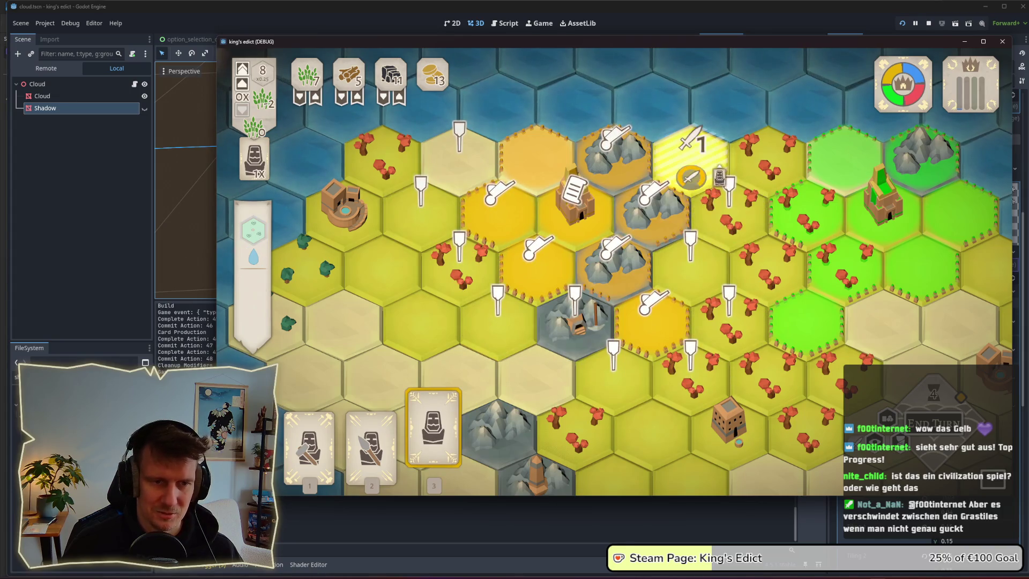
click(616, 257)
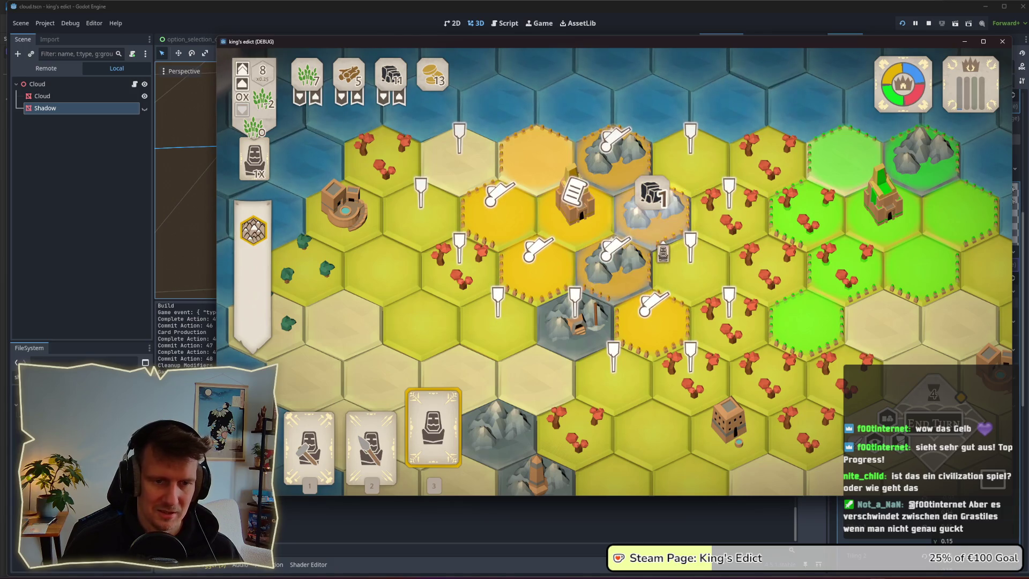
click(689, 375)
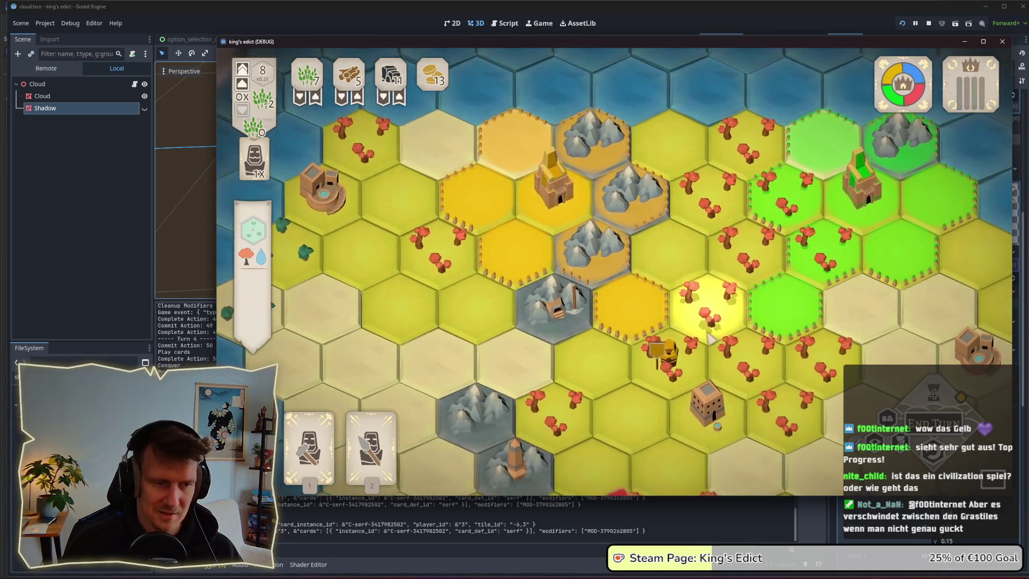
Build a mine on the mountain hex with the builder and play the spearman on the tree hex
key(1)
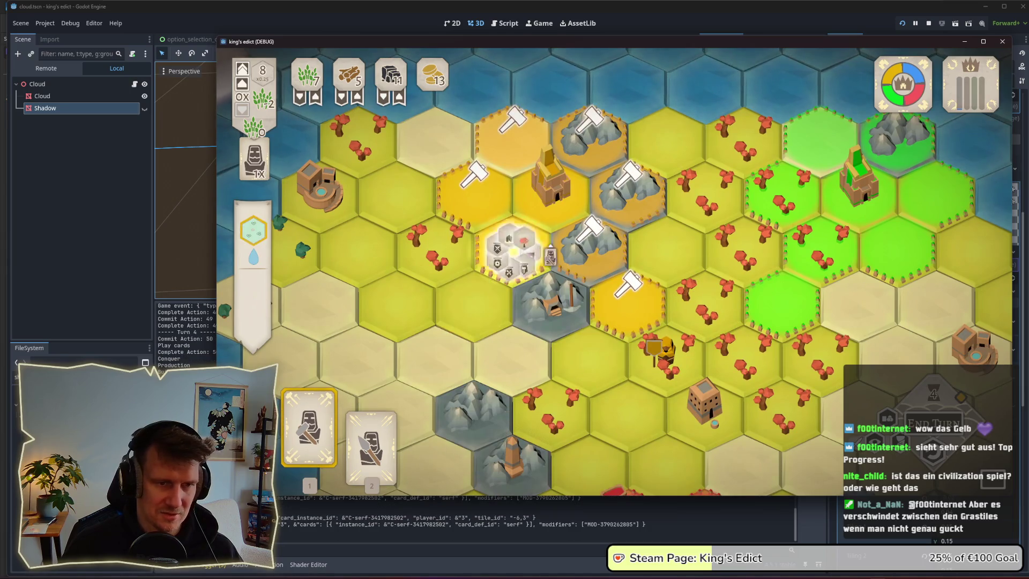
click(503, 251)
click(554, 257)
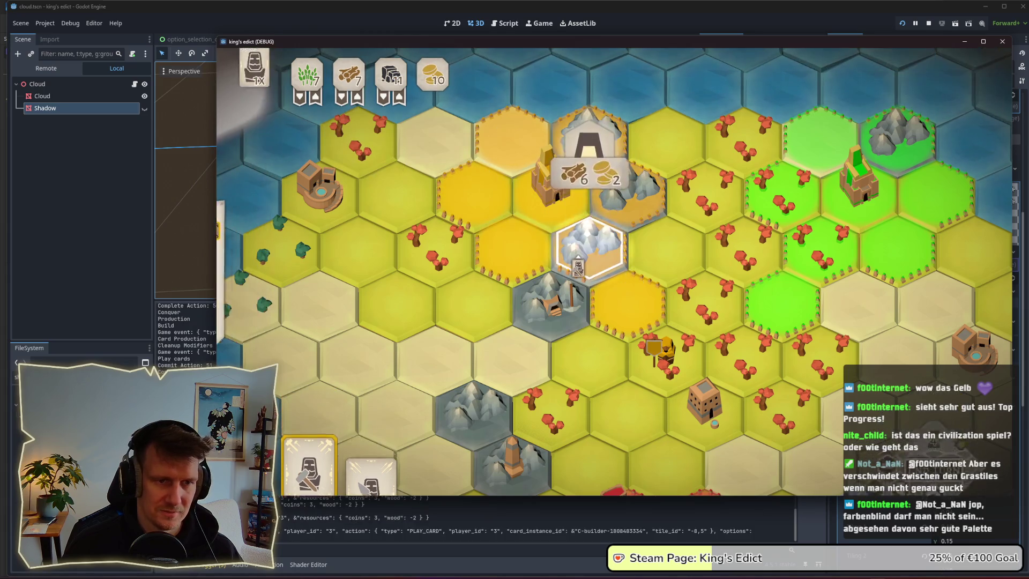
click(589, 214)
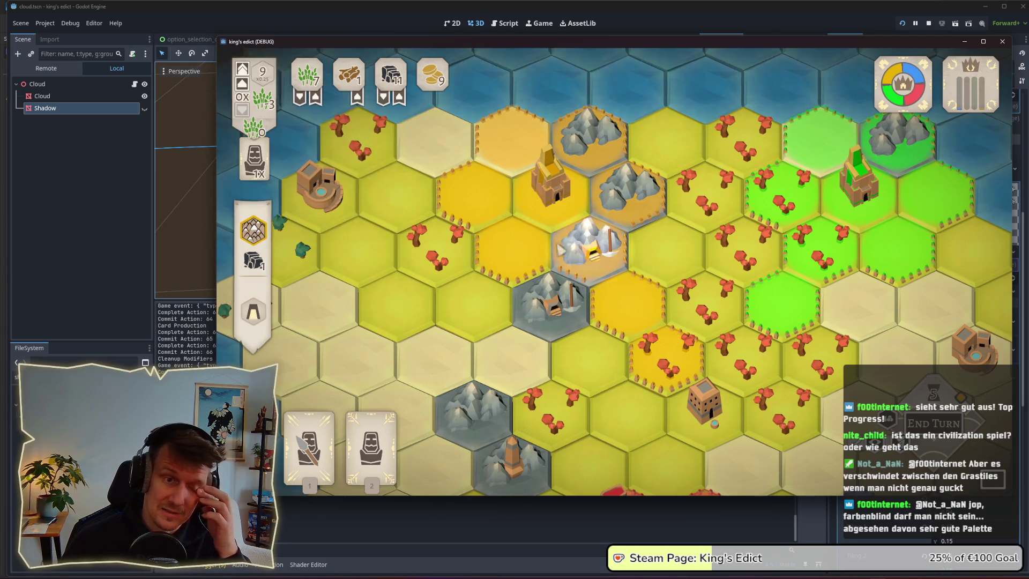
drag(674, 360, 650, 311)
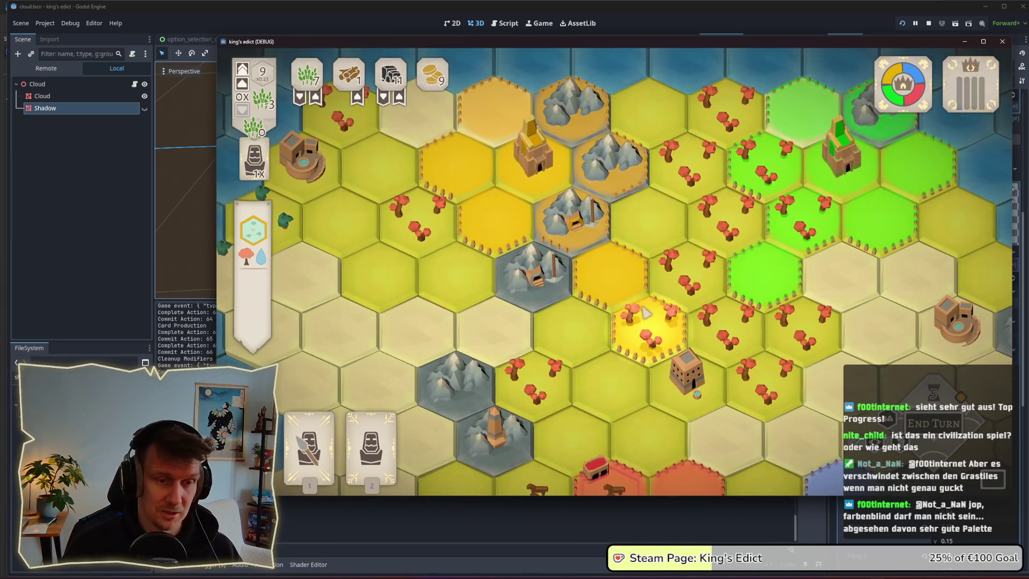
key(1)
click(650, 311)
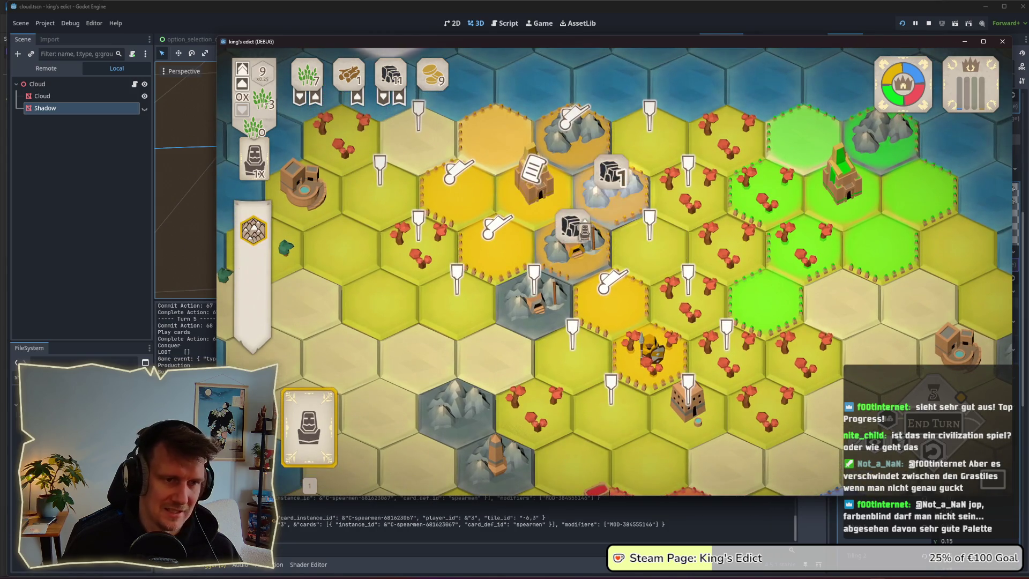
Place the Servant on the castle hex, build another mine and Barracks, then end the turn
click(329, 435)
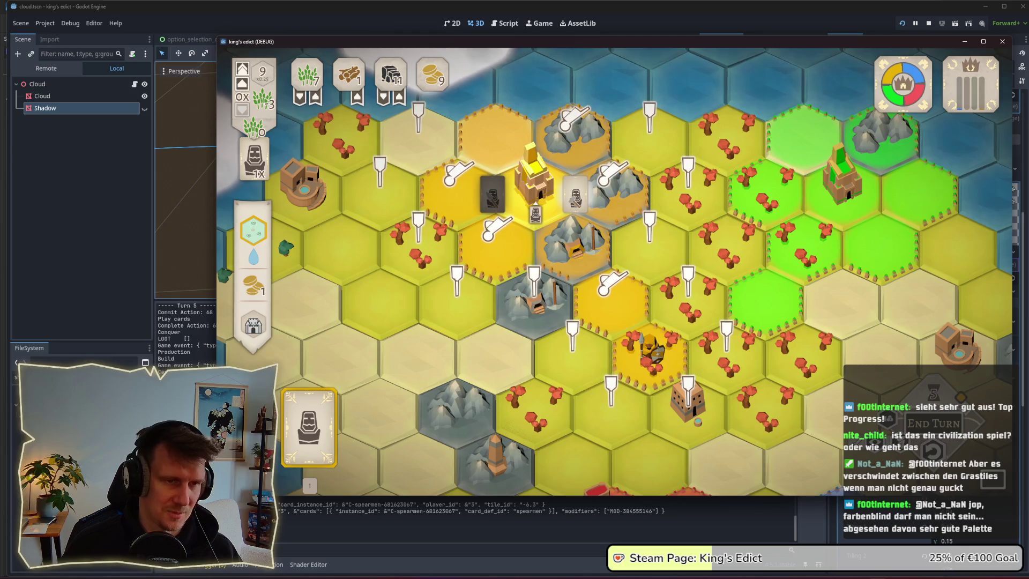
click(533, 188)
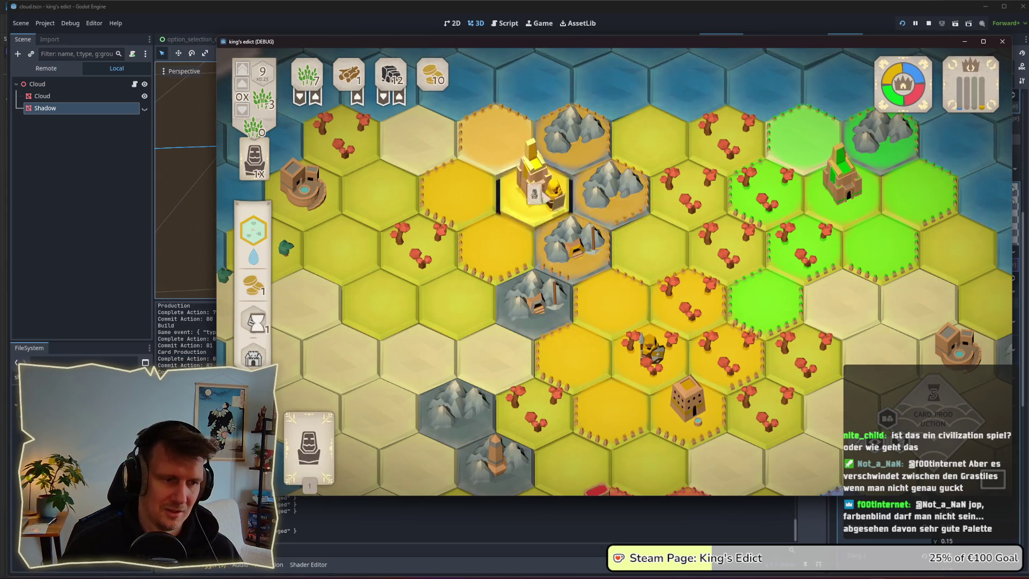
click(371, 448)
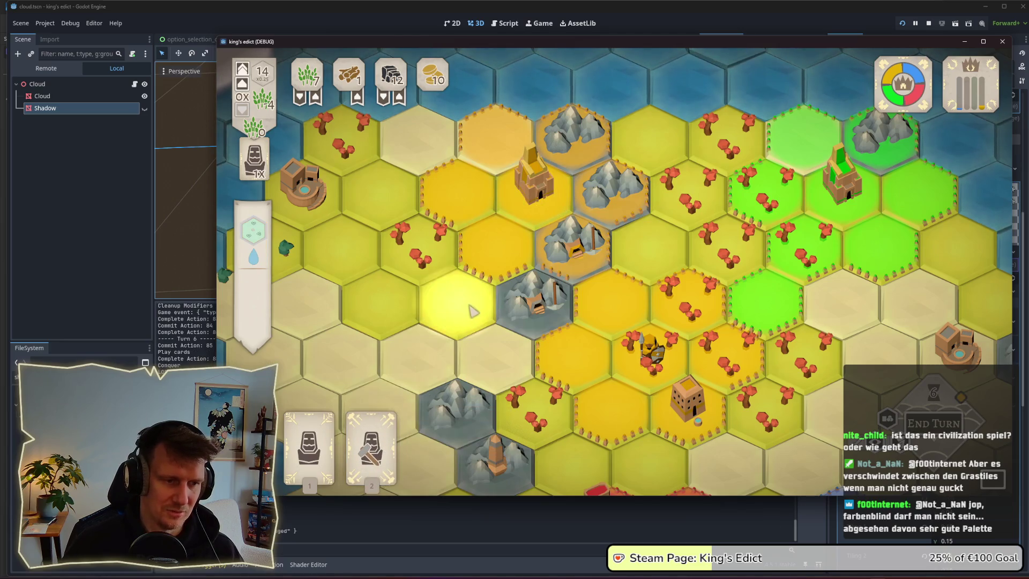
click(602, 305)
click(602, 262)
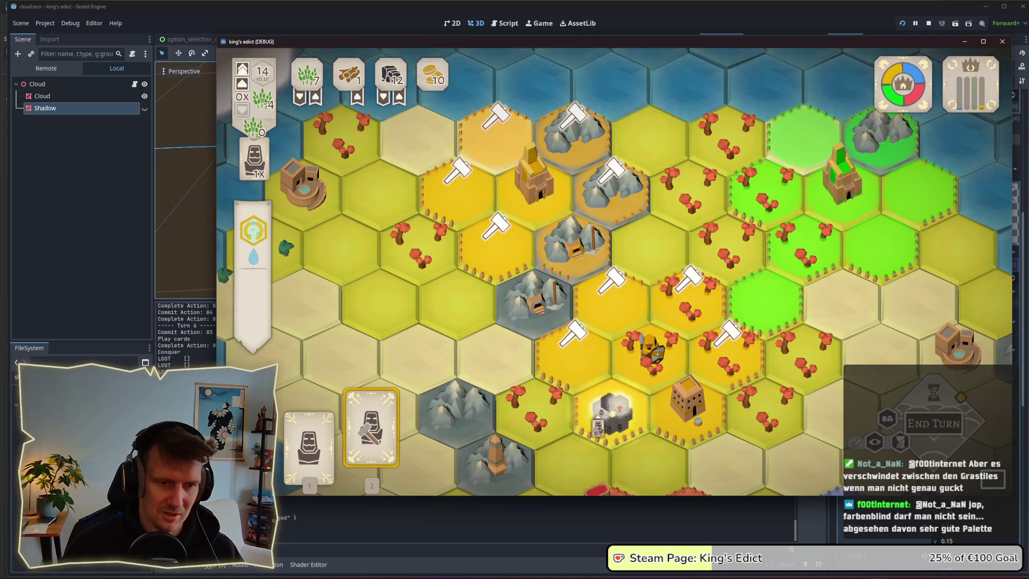
click(611, 407)
click(528, 375)
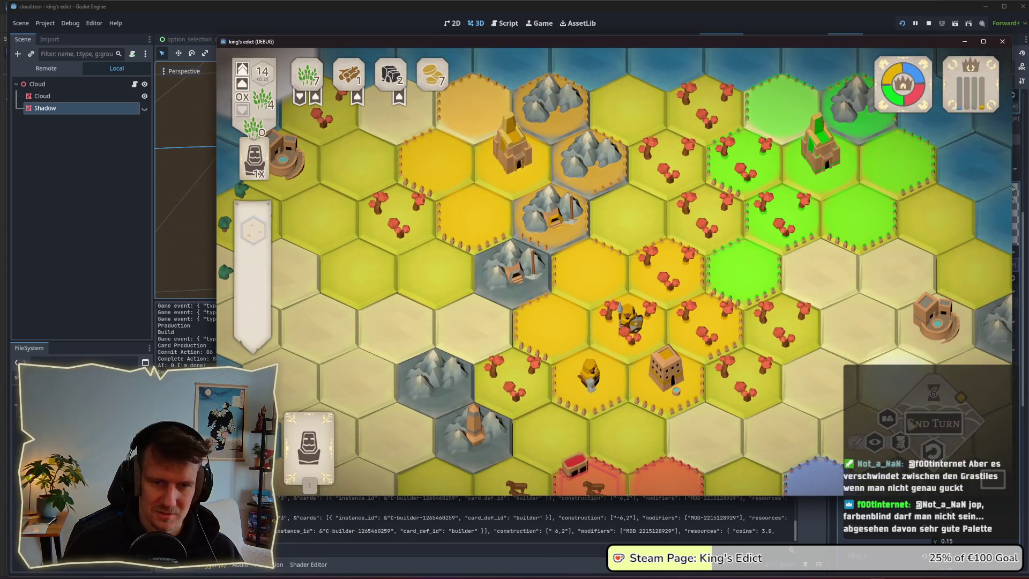
click(911, 425)
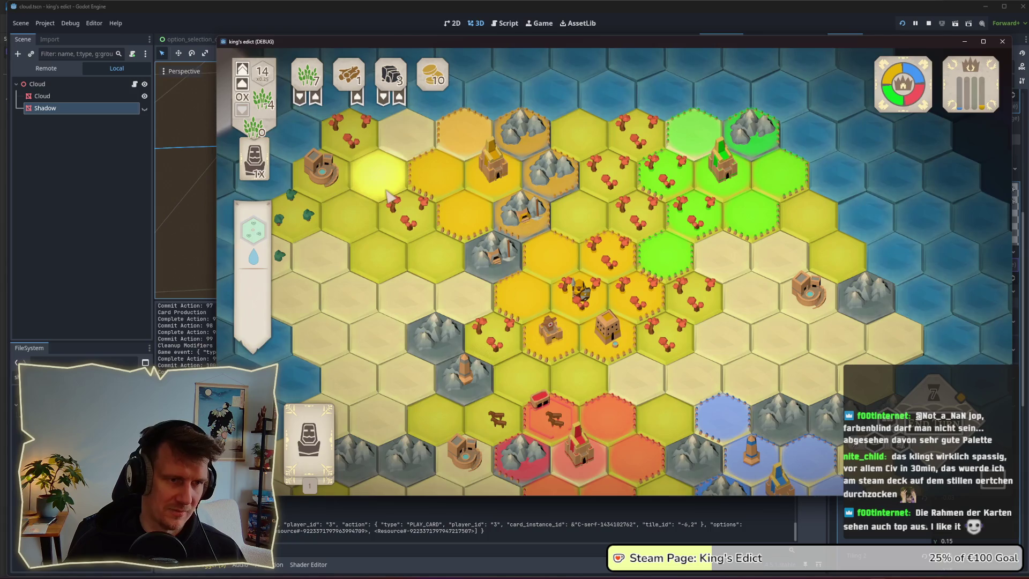
Zoom and pan around the board with WASD and drags to follow the drifting cloud shadows
scroll(400, 177, up, 1)
scroll(408, 230, up, 1)
key(a)
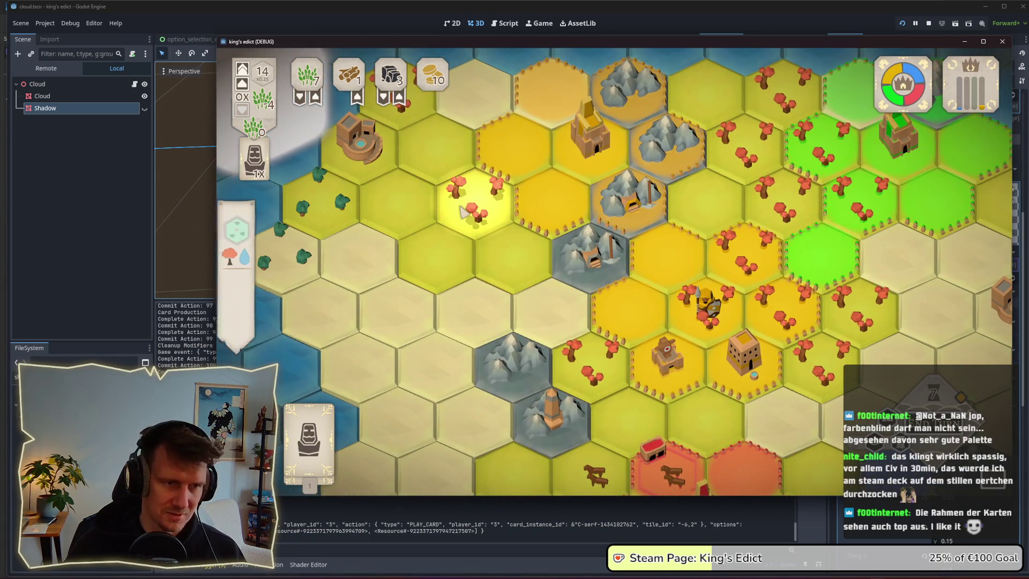
key(a)
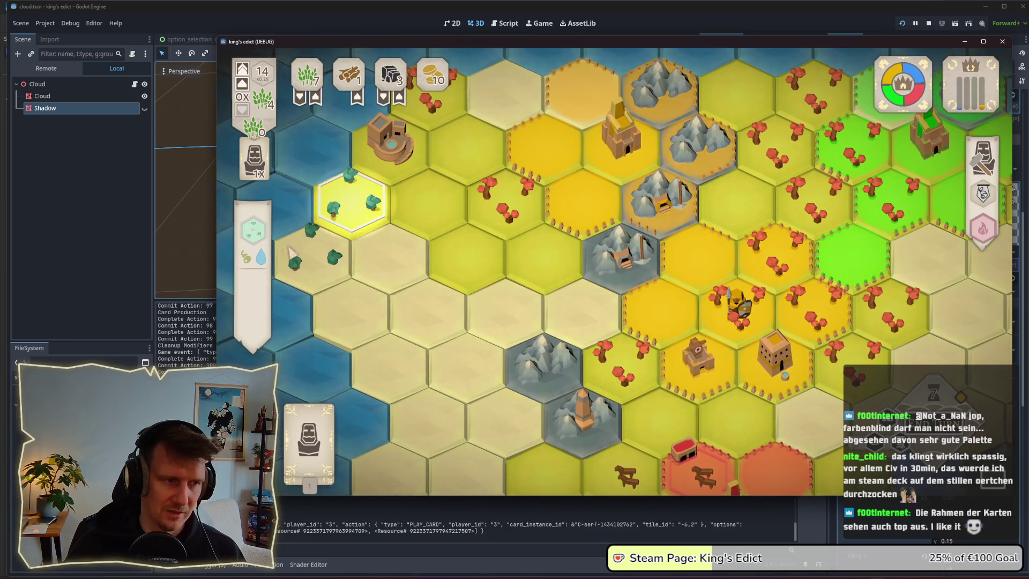
key(s)
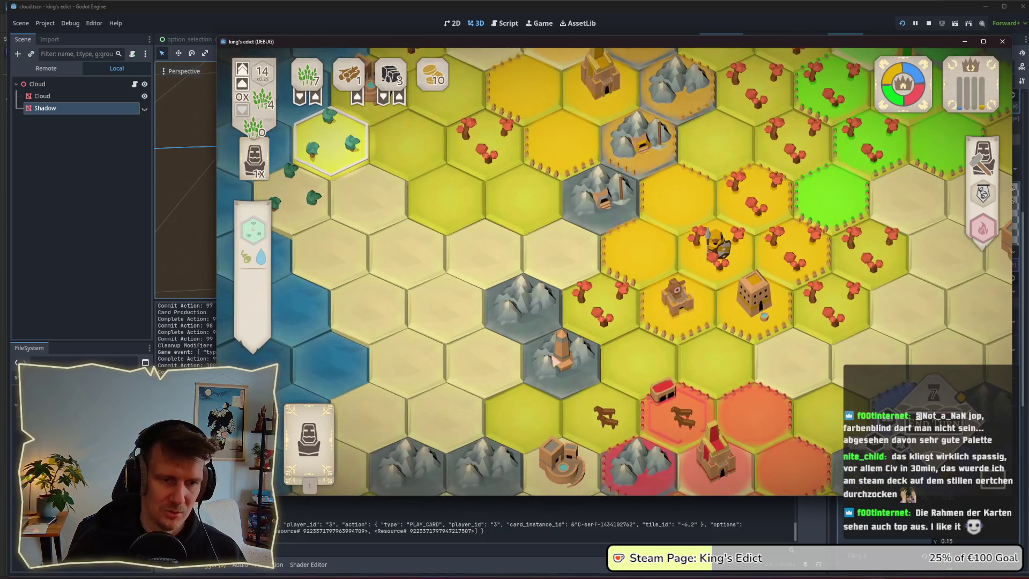
scroll(532, 223, down, 2)
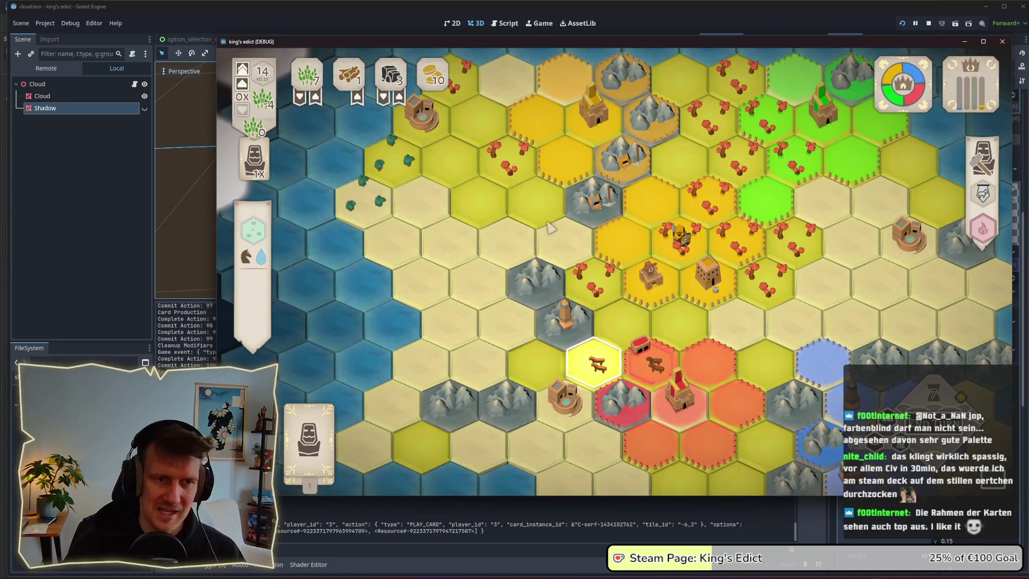
key(s)
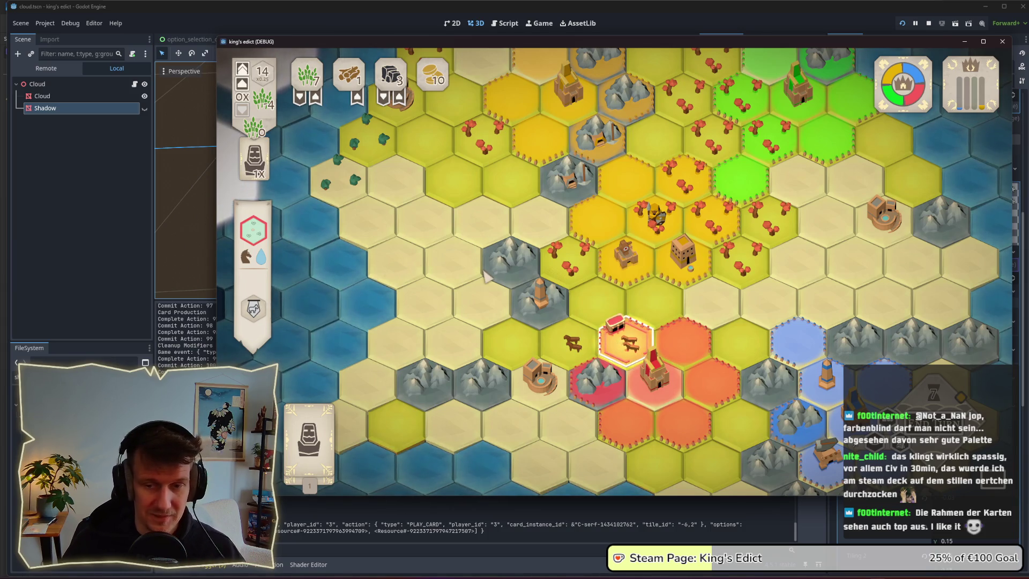
drag(576, 185, 568, 205)
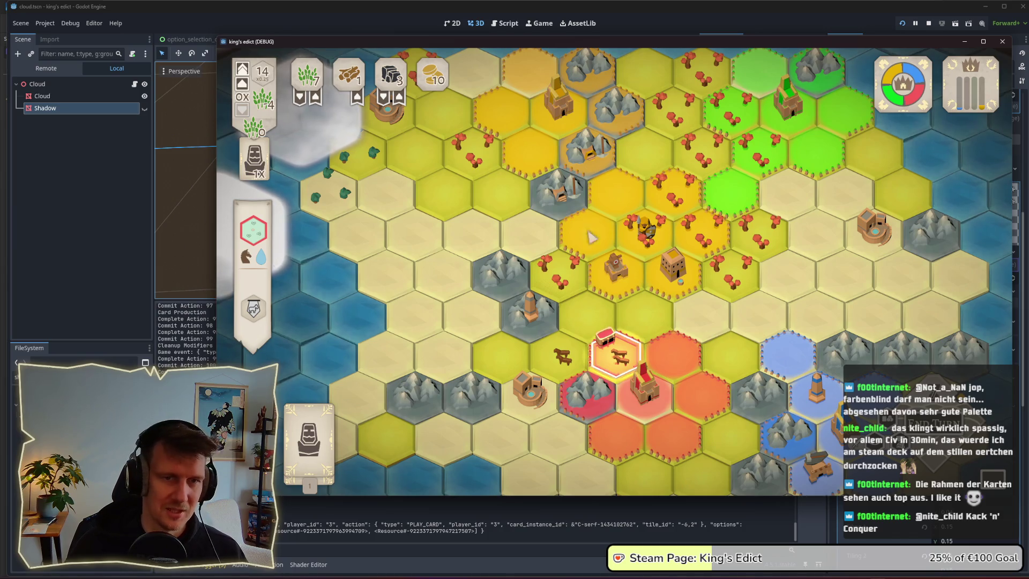
key(w)
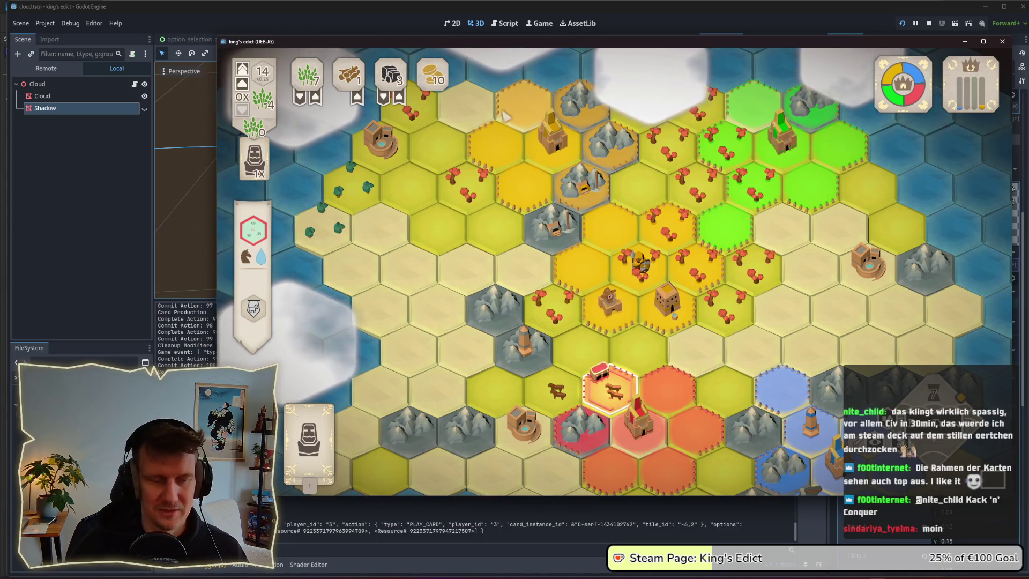
Play a card on the castle and mountain hexes, then construct a building on the centre hex
click(308, 429)
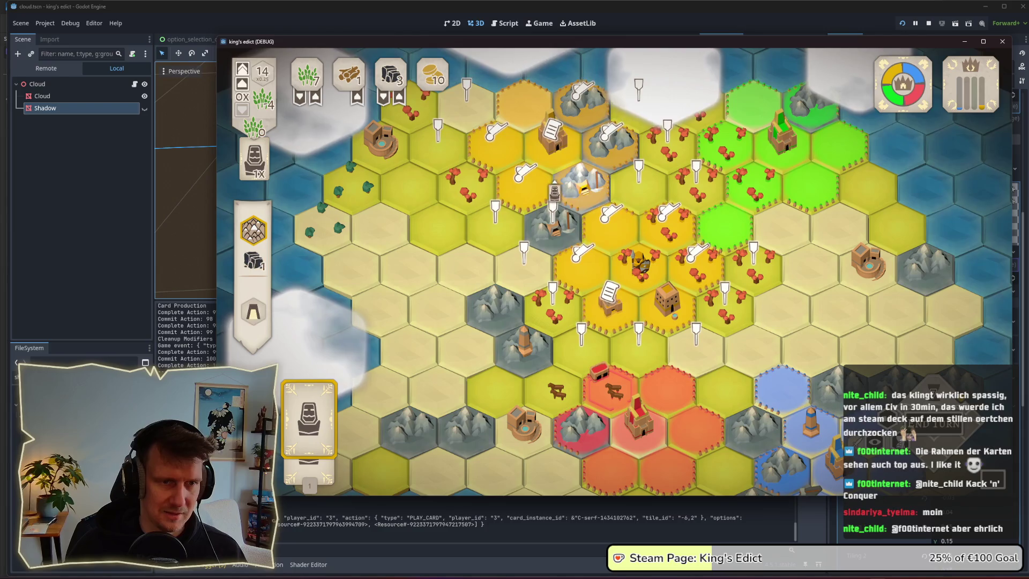
click(552, 143)
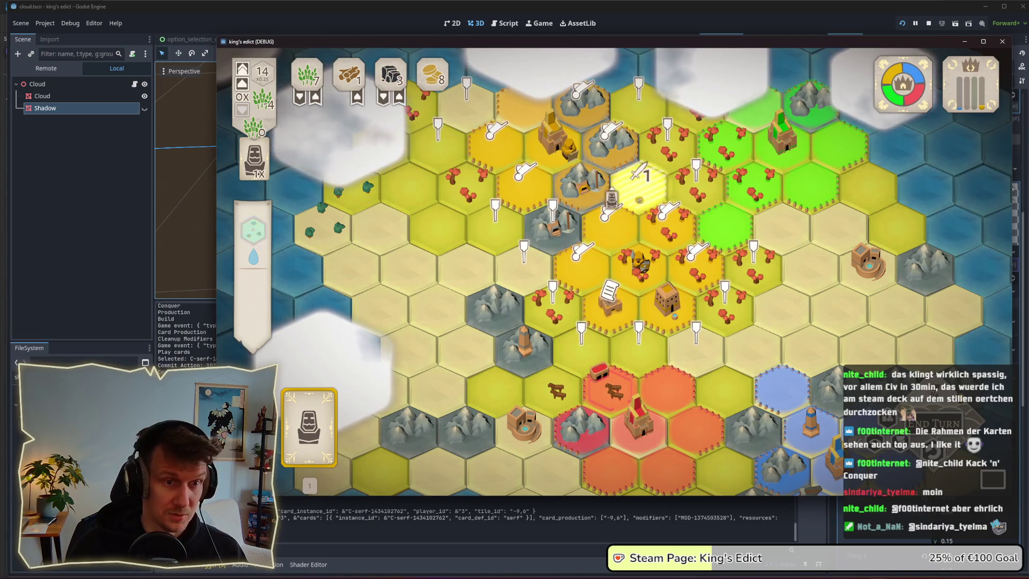
click(552, 225)
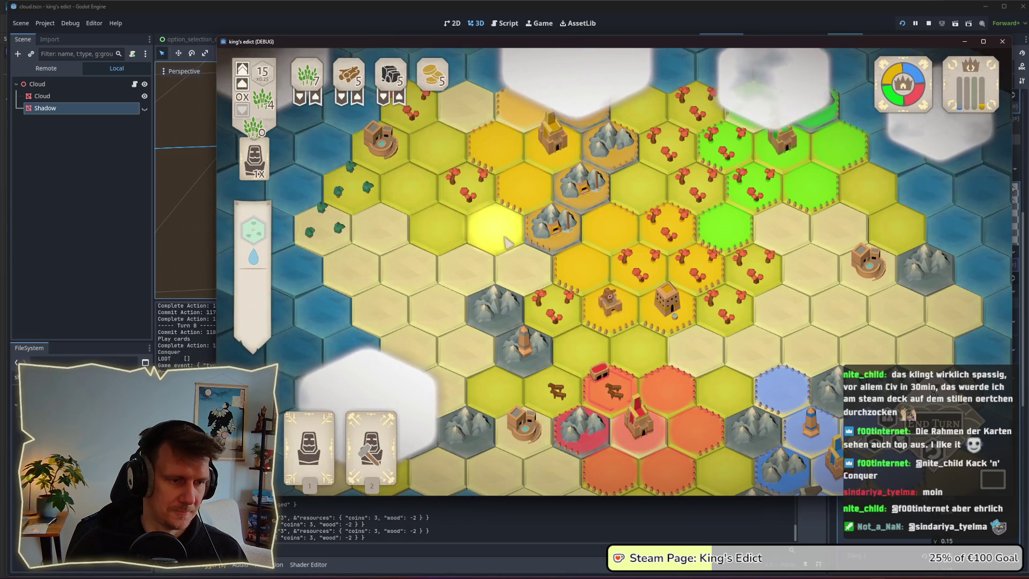
click(370, 434)
click(609, 227)
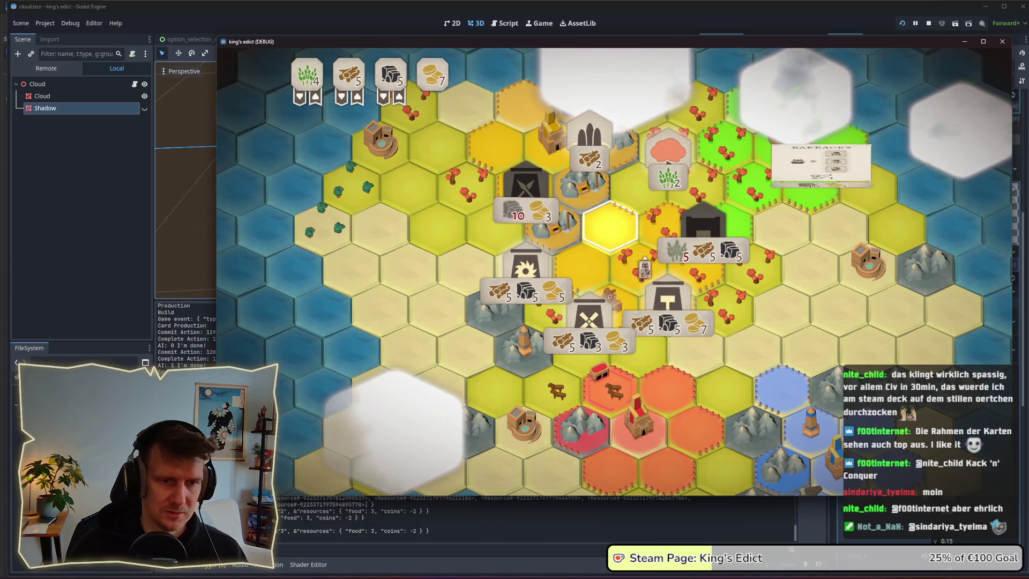
click(703, 228)
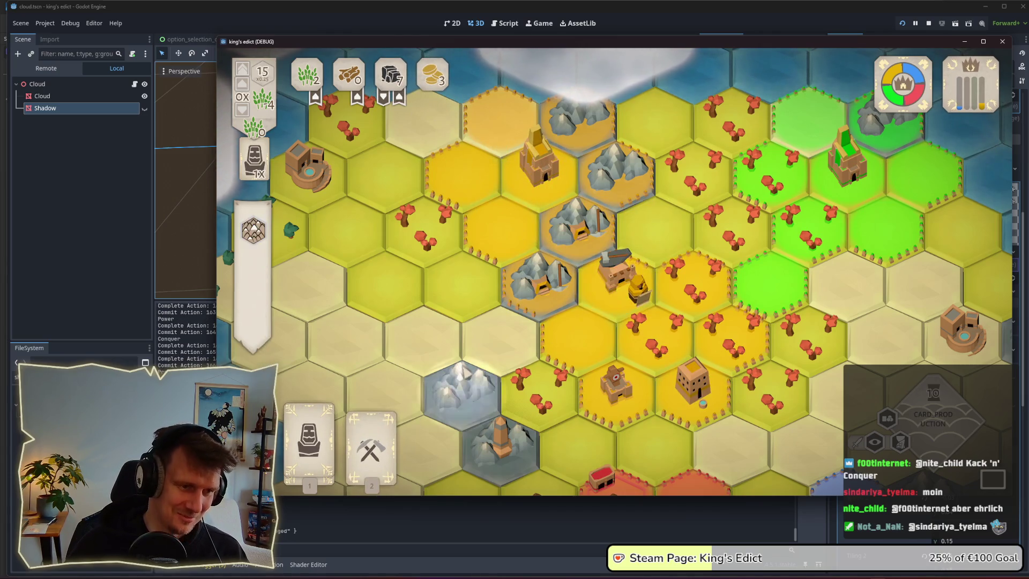
Play the pickaxe card to gather resources and check the workshop hex's upgrades
key(2)
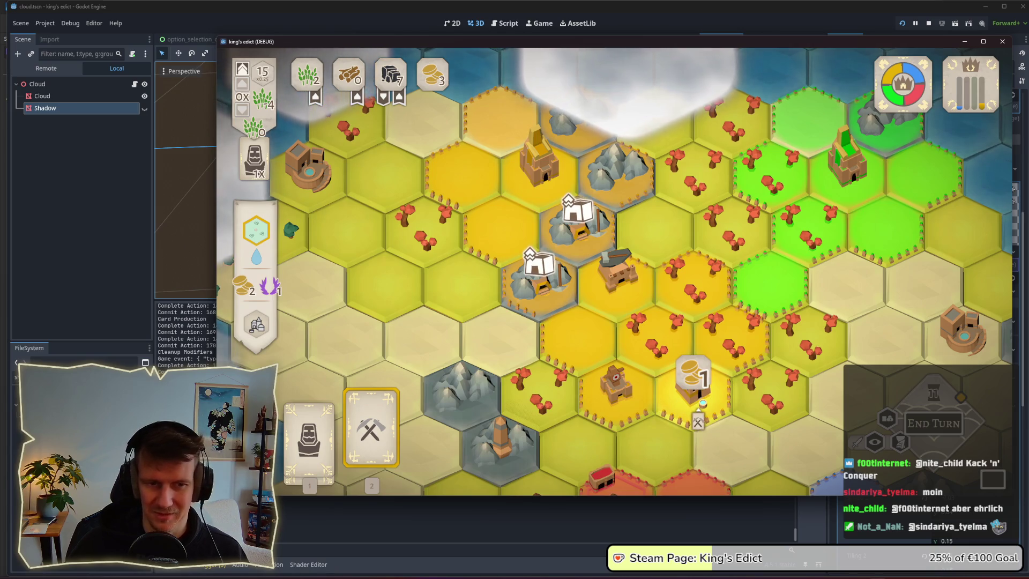
click(578, 338)
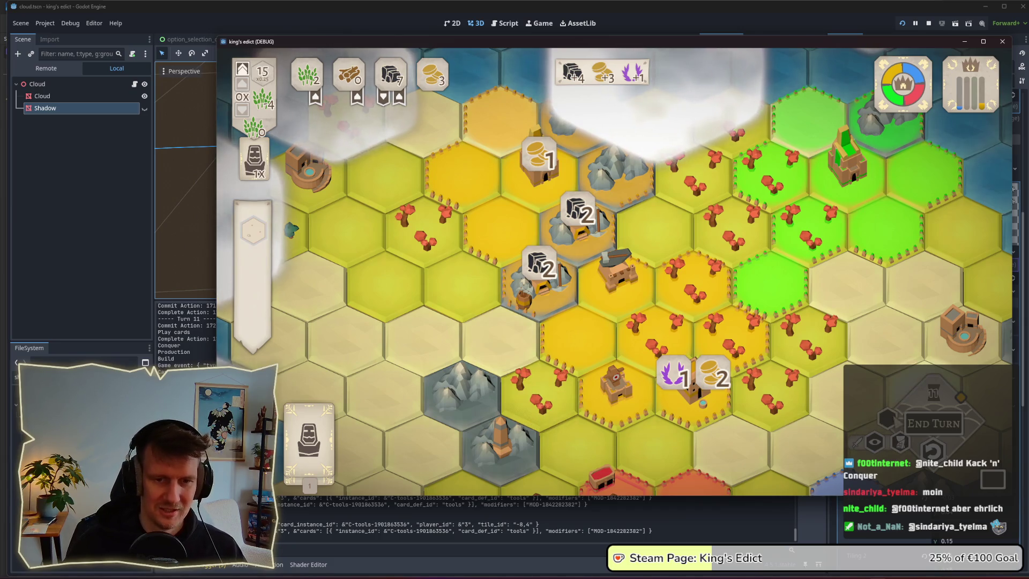
click(613, 271)
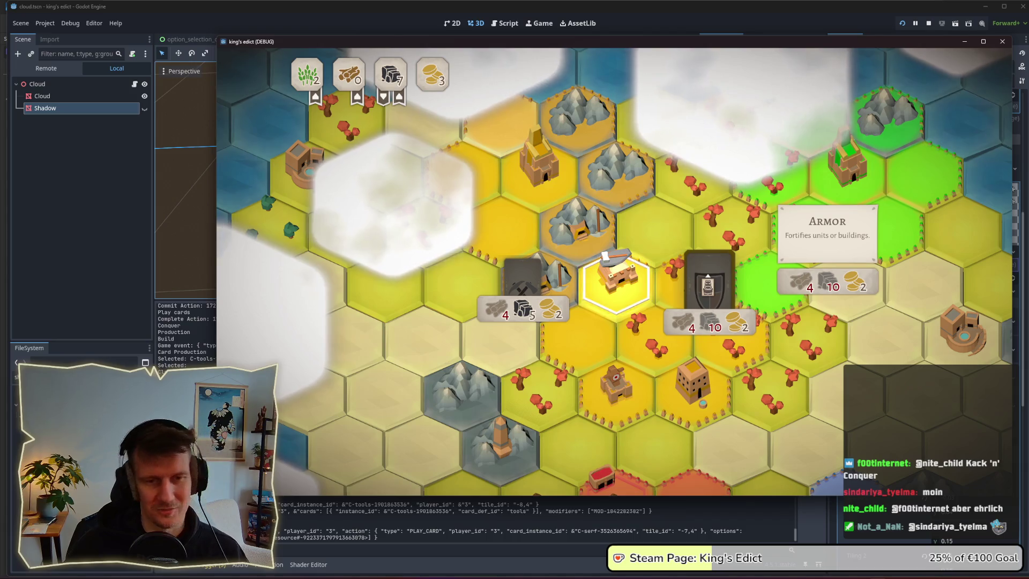
click(637, 299)
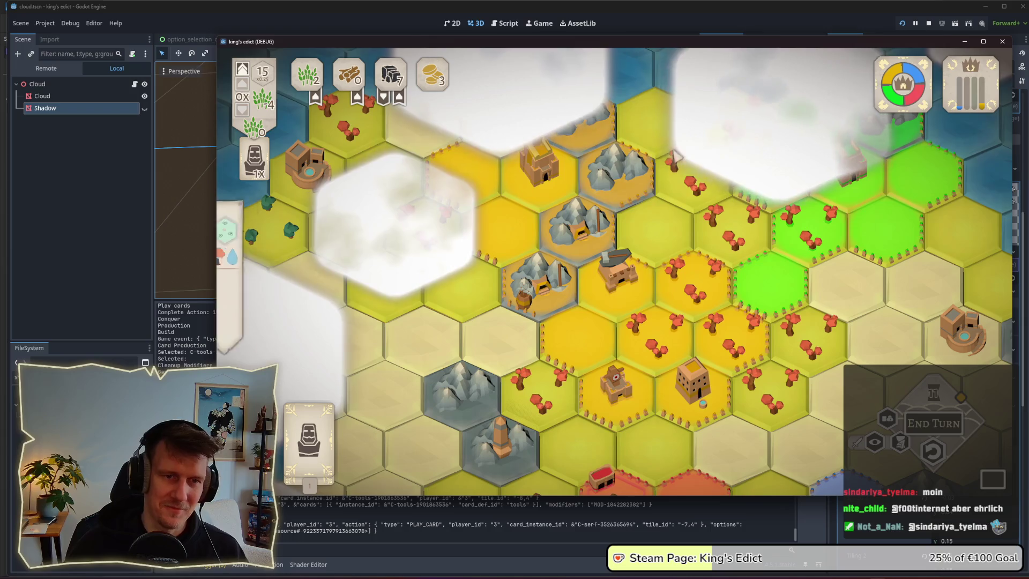
Cancel the servant card placement and zoom out to view the hexagonal clouds over the island
scroll(508, 186, down, 2)
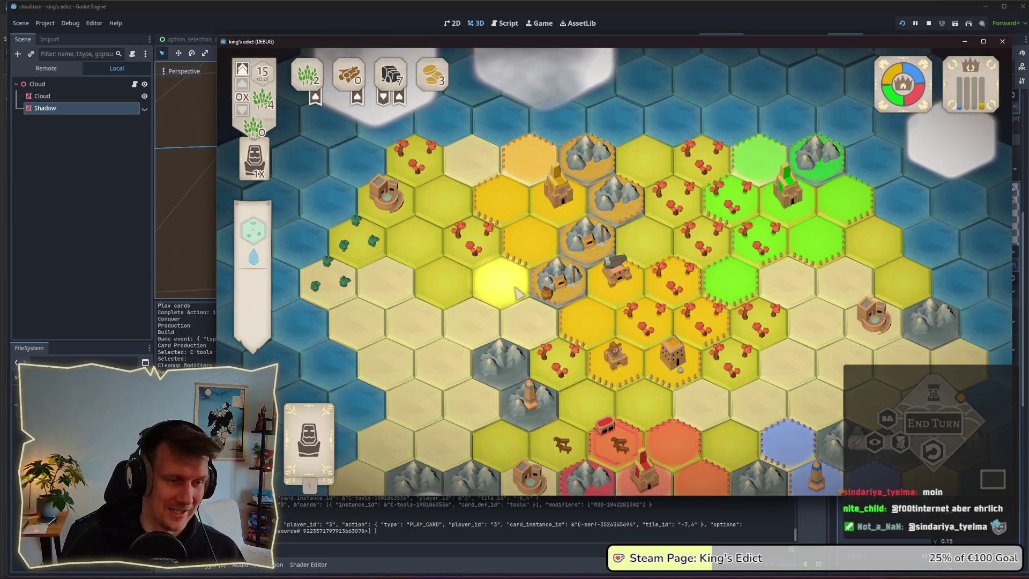
click(324, 455)
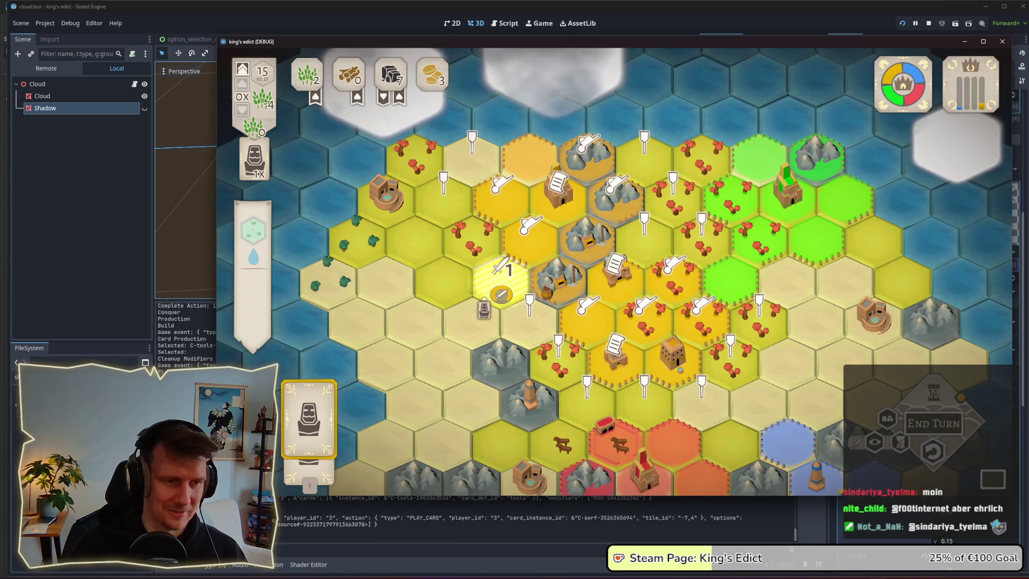
right_click(471, 320)
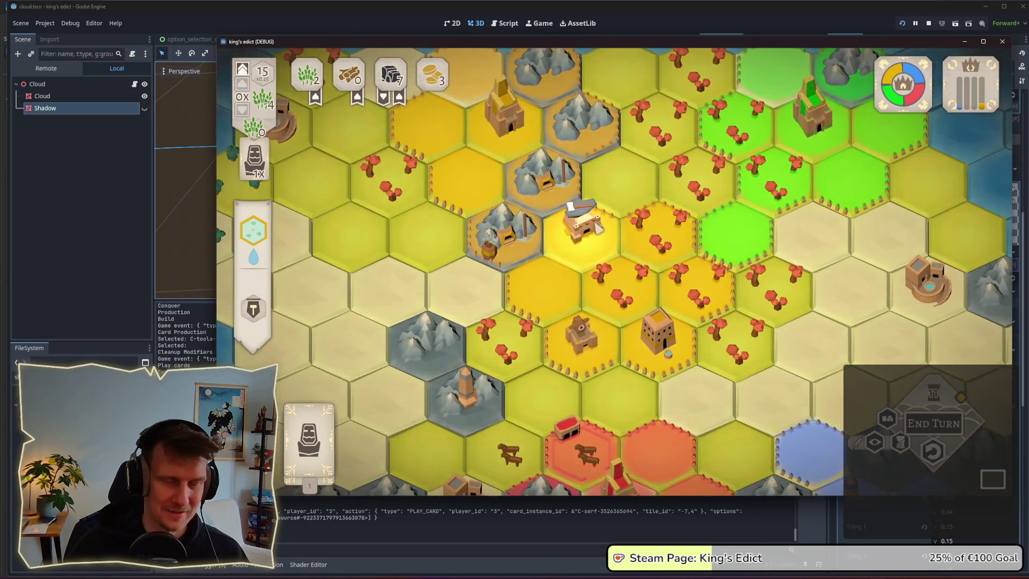
scroll(590, 225, up, 2)
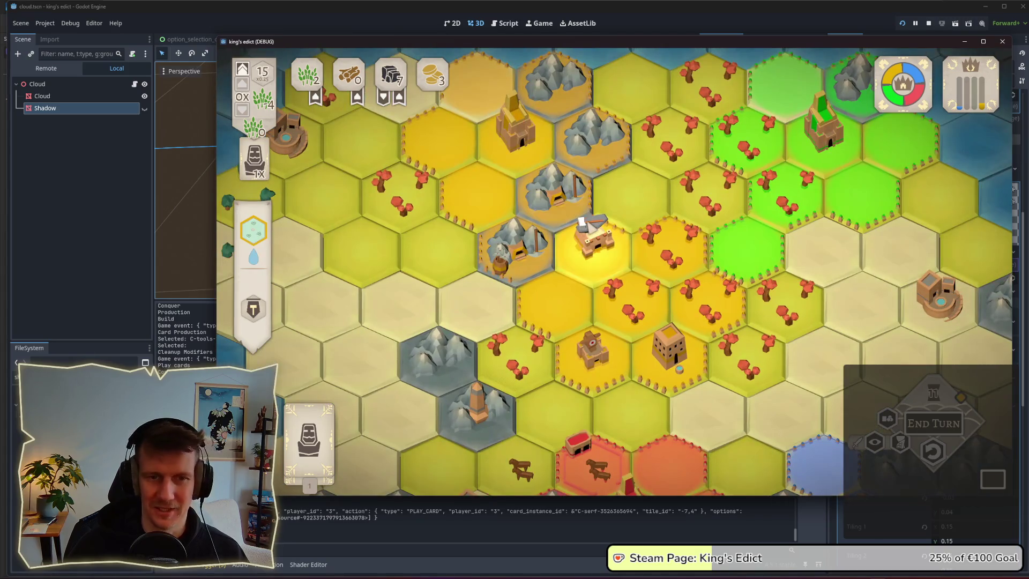
scroll(551, 286, down, 5)
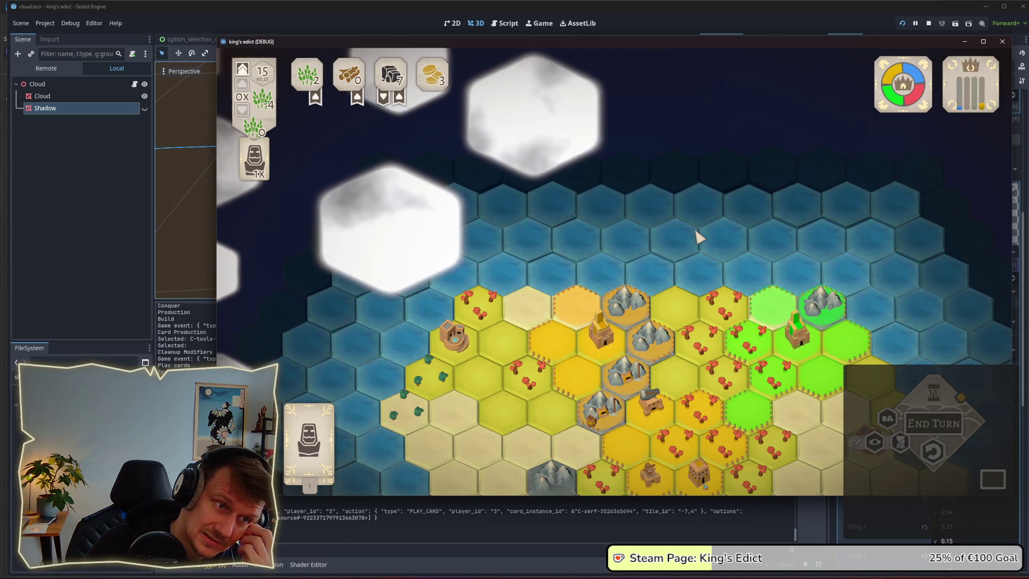
key(alt+Tab)
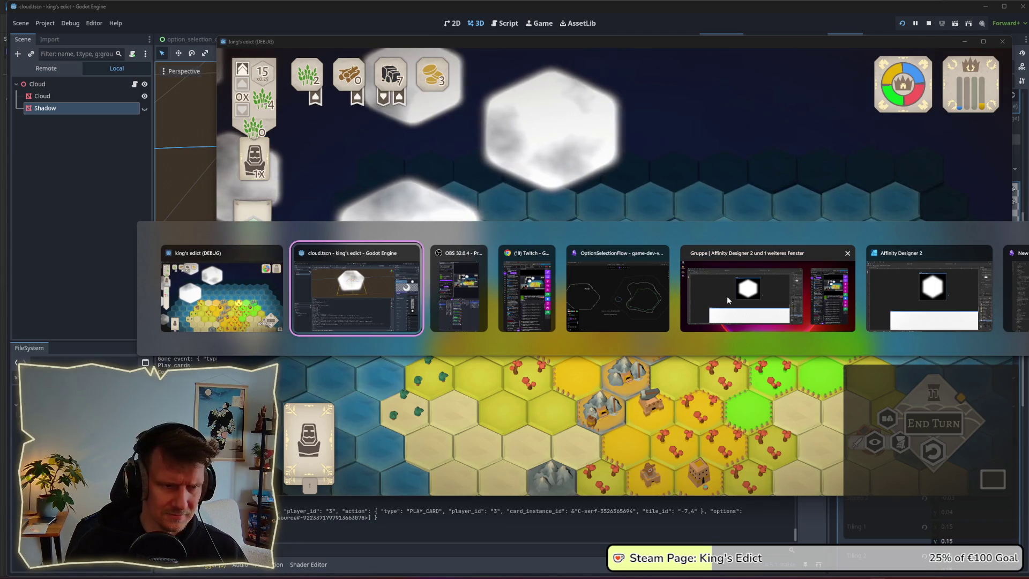
In Affinity Designer's Designer persona, open the hex_mask Polygon's Gaussian Blur, currently 8.1 px
click(760, 294)
click(16, 23)
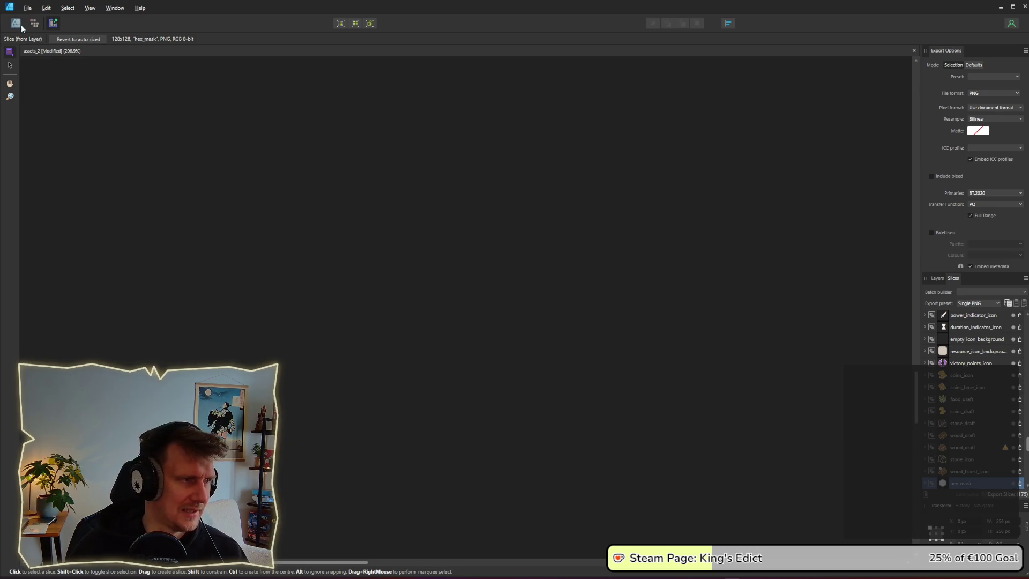
scroll(507, 189, up, 3)
click(484, 266)
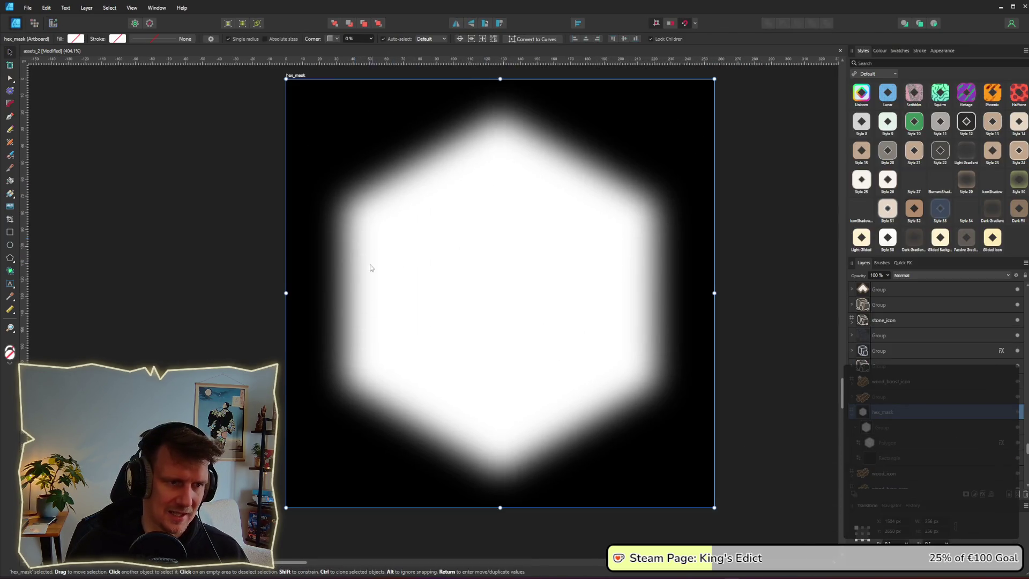
double_click(456, 309)
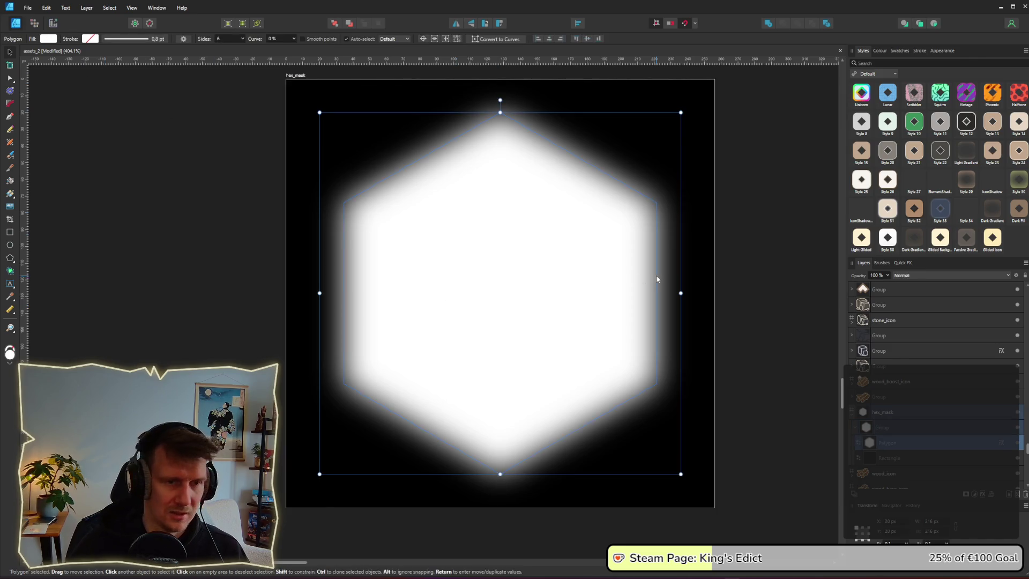
click(1002, 442)
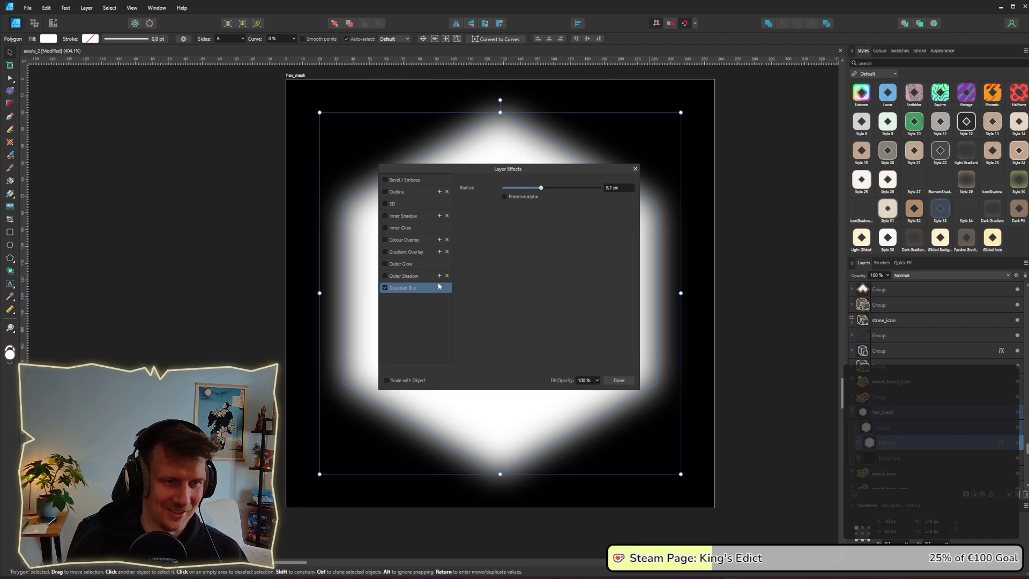
Raise the hexagon's Gaussian Blur radius to 26.1 px and shrink it slightly around its centre
drag(541, 189, 568, 193)
click(619, 381)
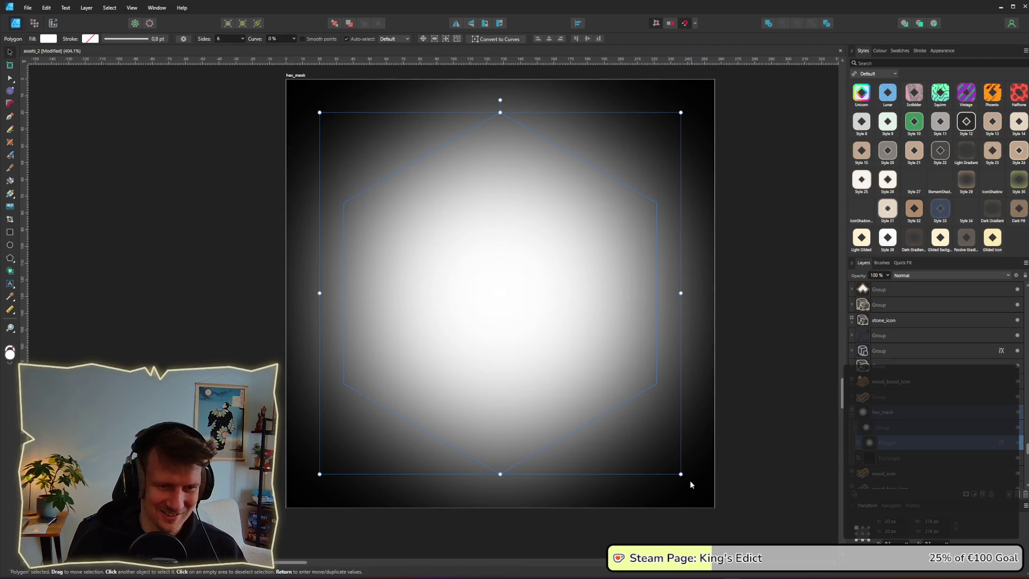
mouse_move(681, 474)
mouse_down()
mouse_move(616, 406)
mouse_move(623, 425)
mouse_move(617, 417)
mouse_up()
click(726, 363)
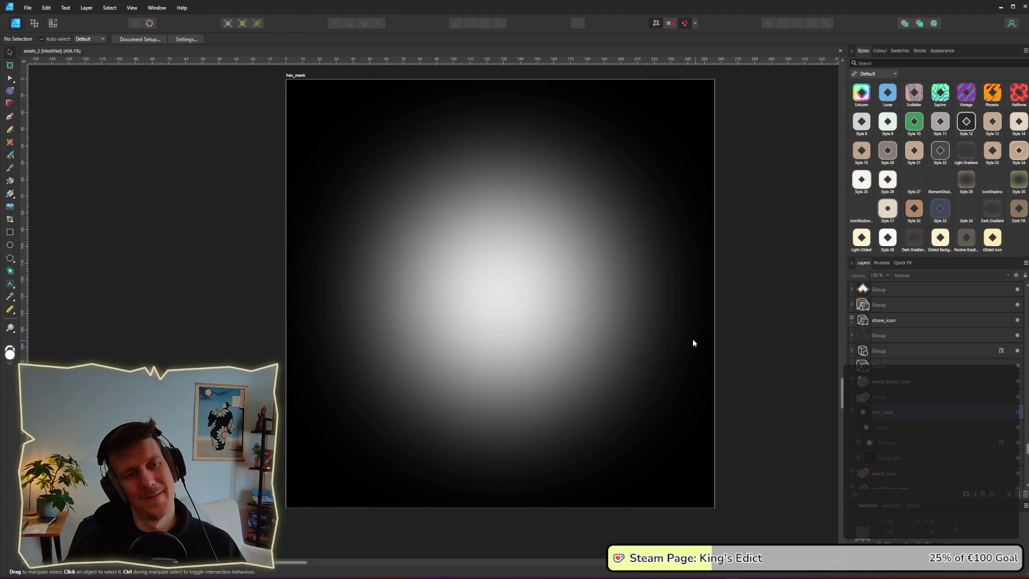
Select the mask group, save the document, and switch to the Export persona slices
scroll(664, 330, down, 5)
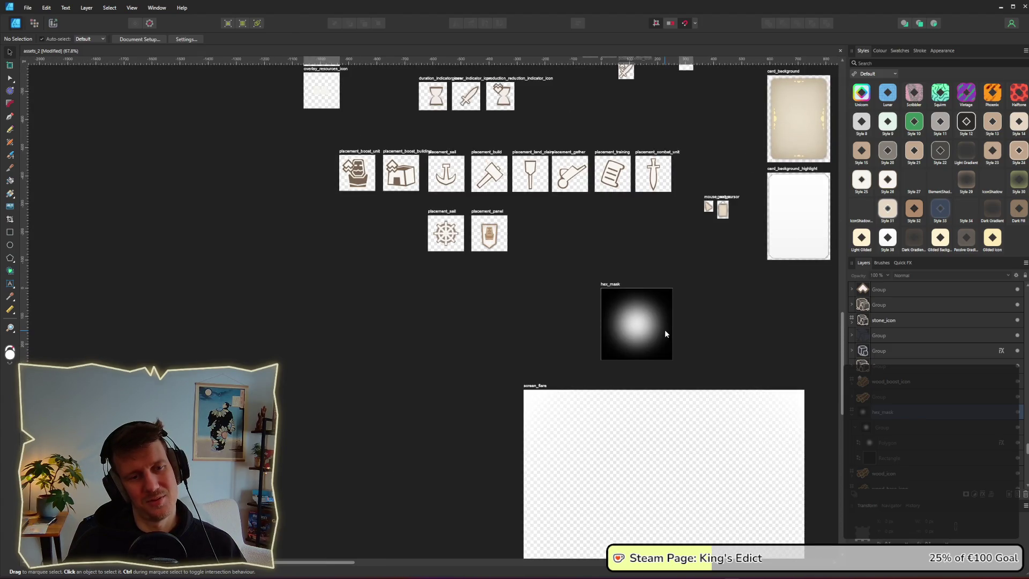
scroll(669, 331, up, 5)
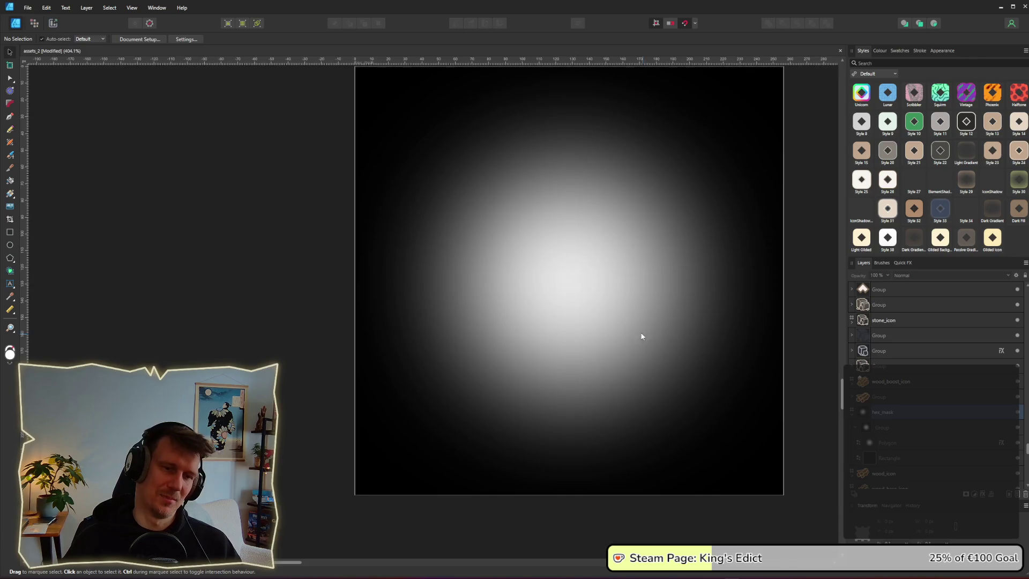
click(597, 279)
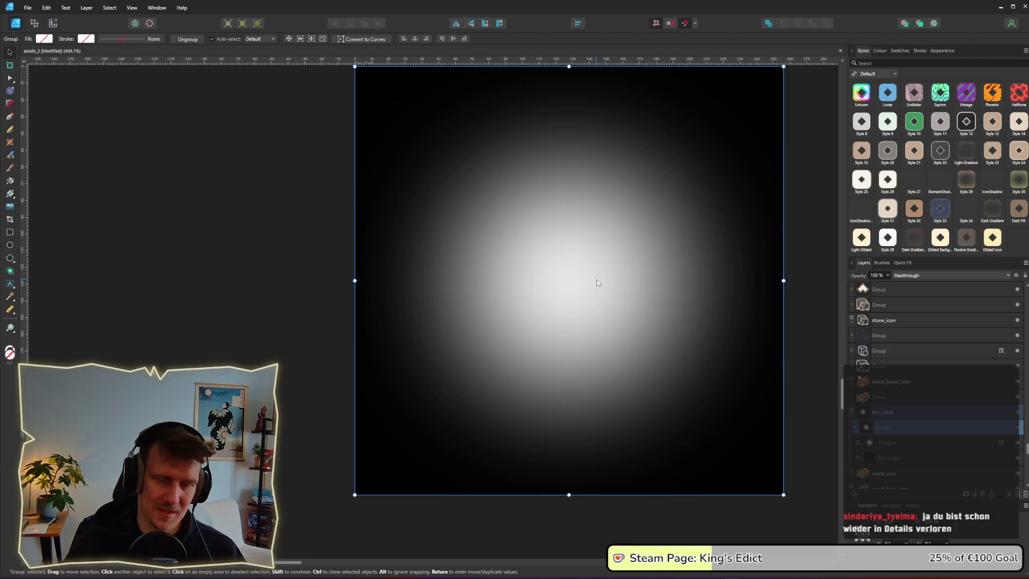
key(ctrl+s)
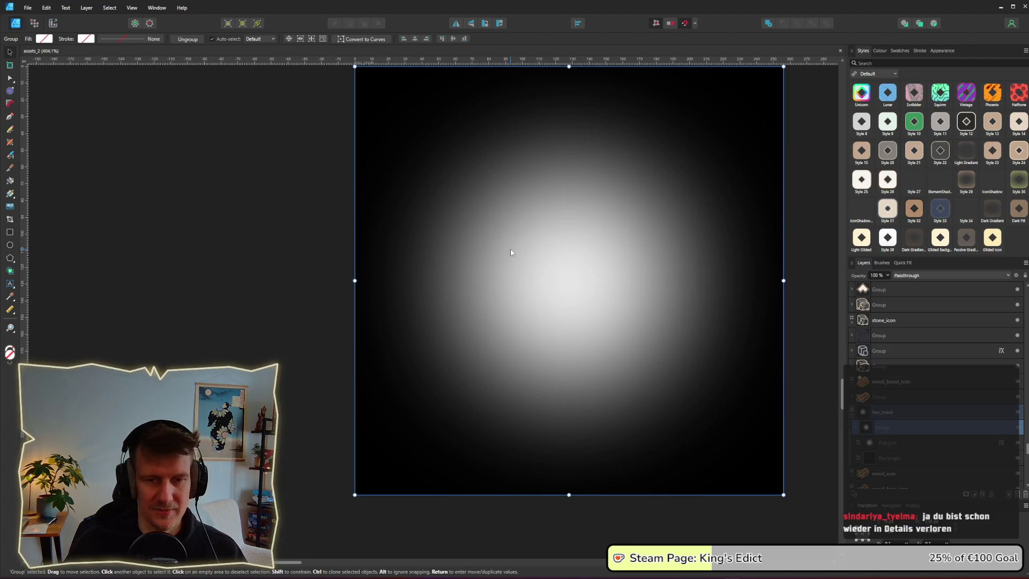
key(ctrl+3)
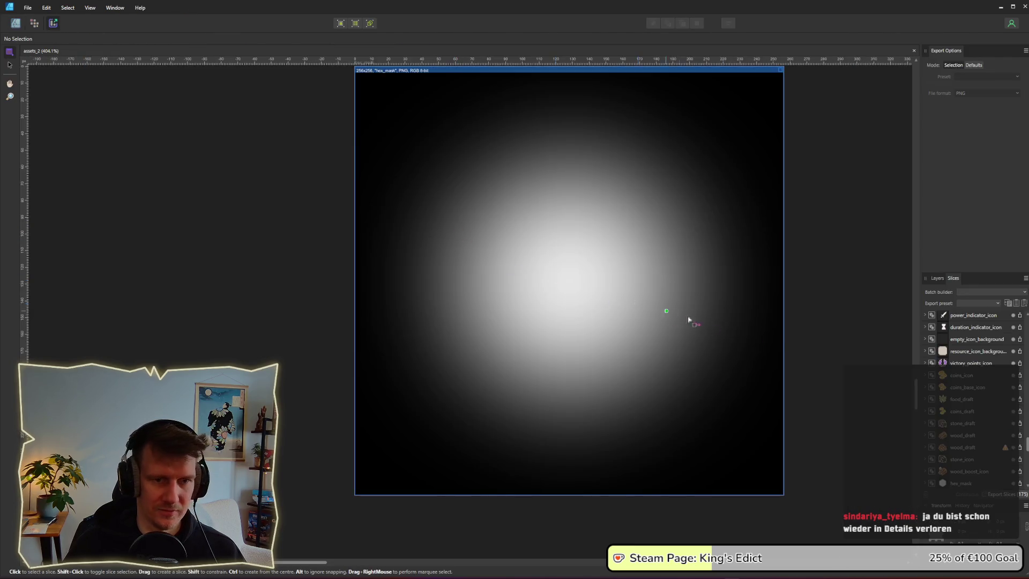
Export the hex_mask slice as hex_mask.png, overwriting the old asset in the game's folder
click(1021, 483)
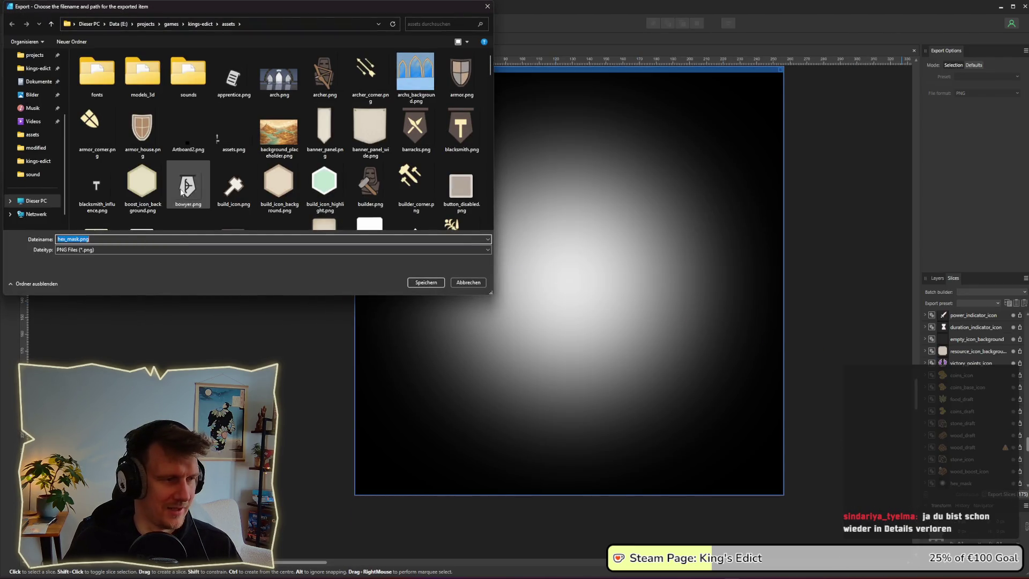
key(Return)
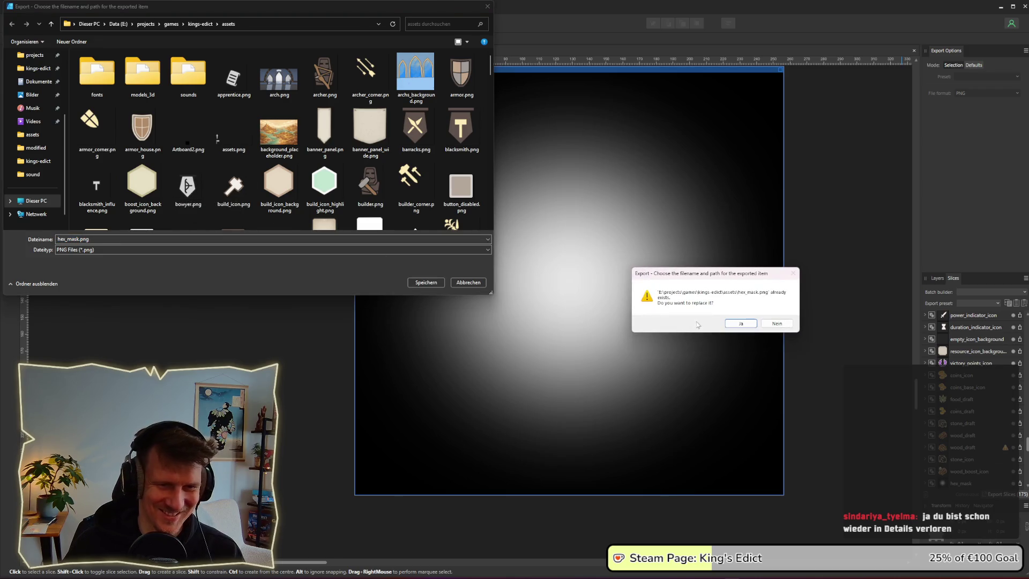
key(Return)
key(alt+Tab)
key(alt+Tab)
Orbit and zoom around the Shadow plane to inspect the softer round cloud glow
mouse_move(555, 164)
mouse_down()
mouse_move(559, 207)
mouse_move(556, 183)
mouse_up()
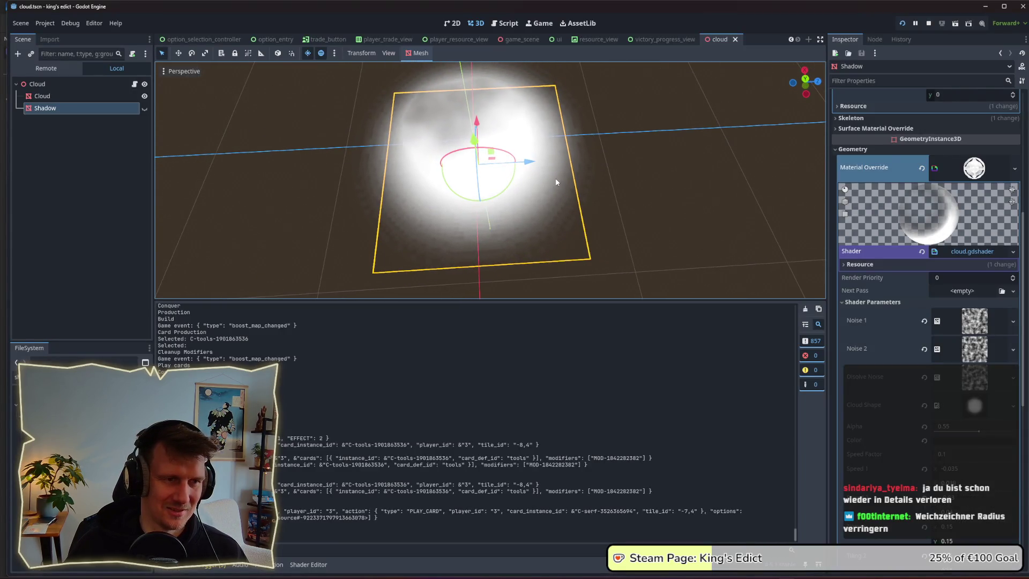
scroll(519, 178, up, 3)
scroll(518, 177, down, 2)
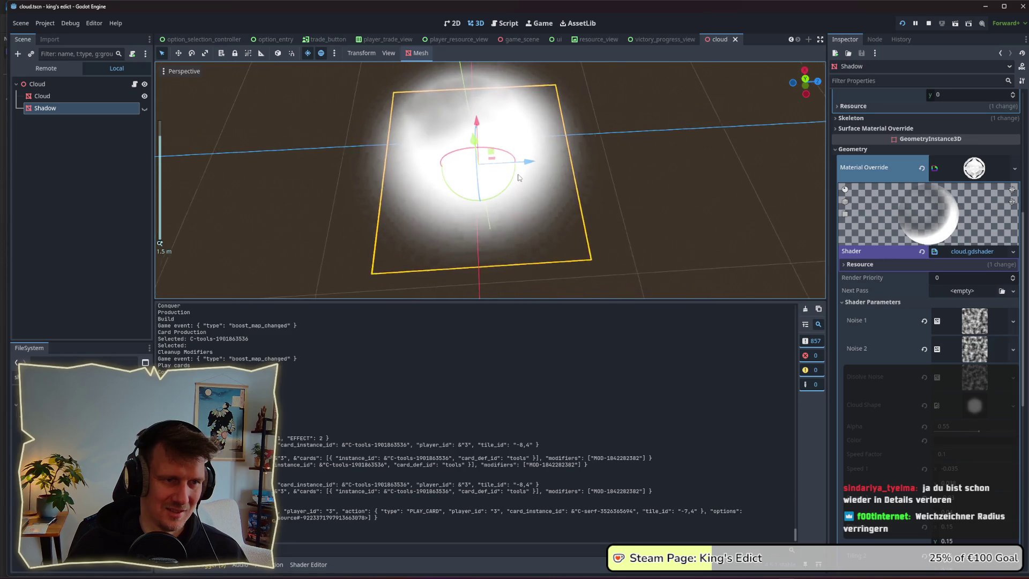
key(alt+Tab)
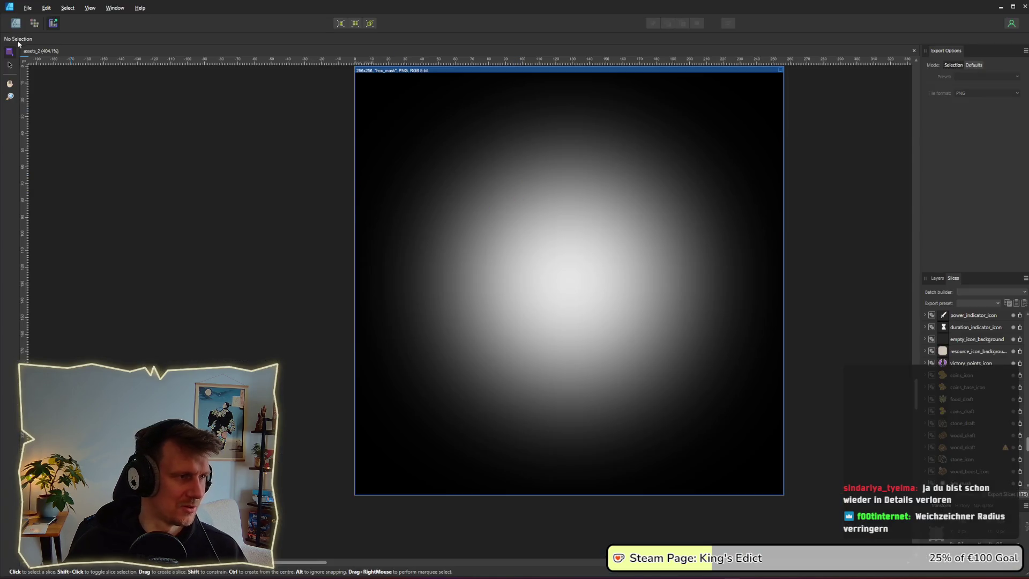
Enlarge the hexagon around its centre and slightly lower its Gaussian blur radius
click(16, 24)
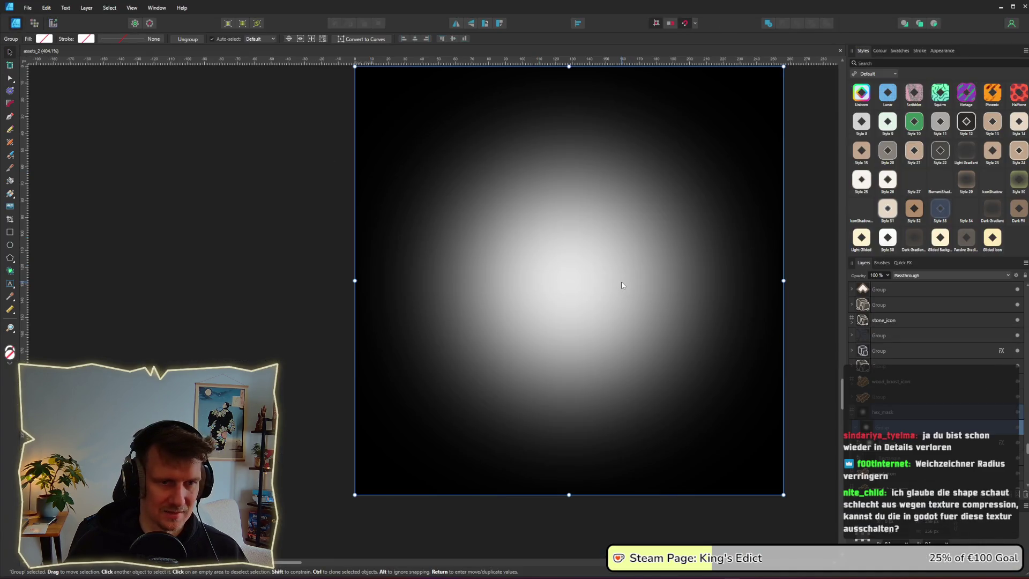
click(894, 449)
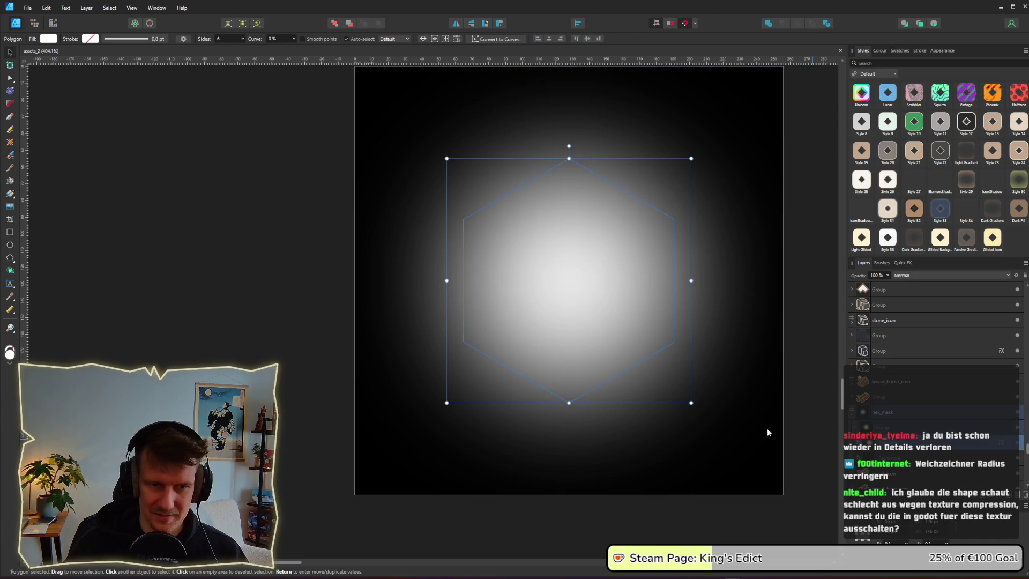
drag(691, 403, 733, 445)
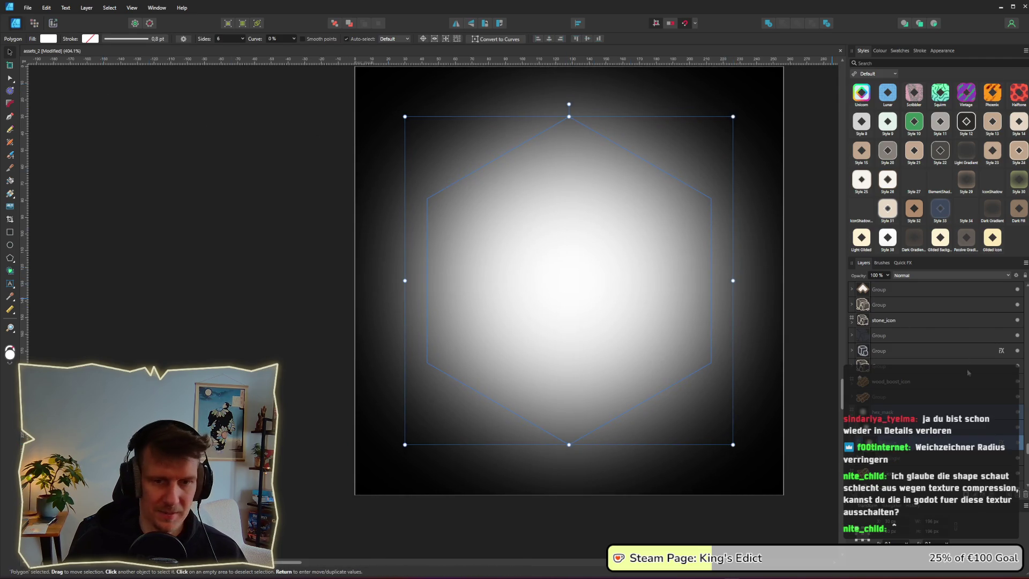
click(1002, 449)
drag(569, 188, 557, 188)
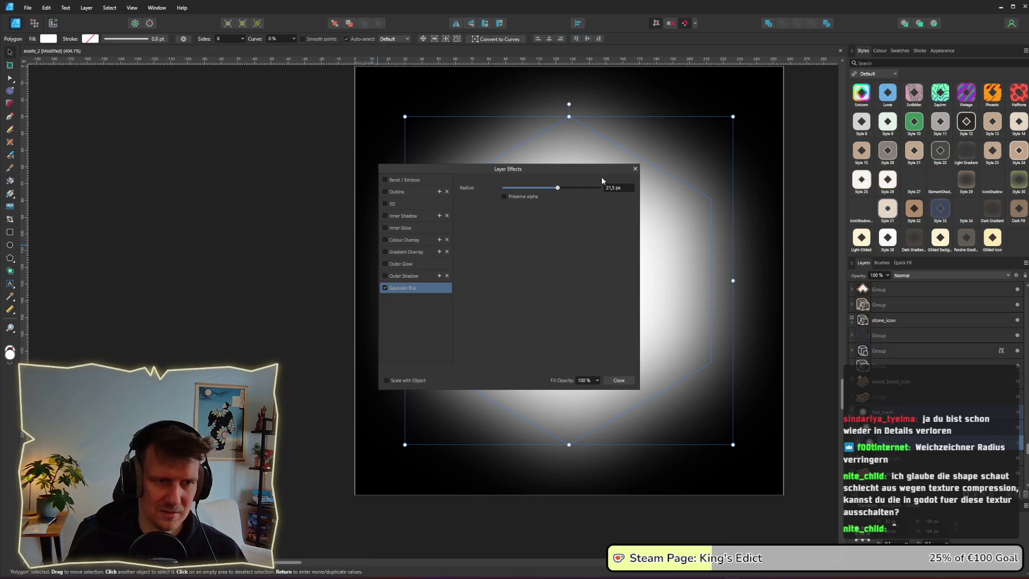
click(635, 169)
scroll(668, 223, down, 4)
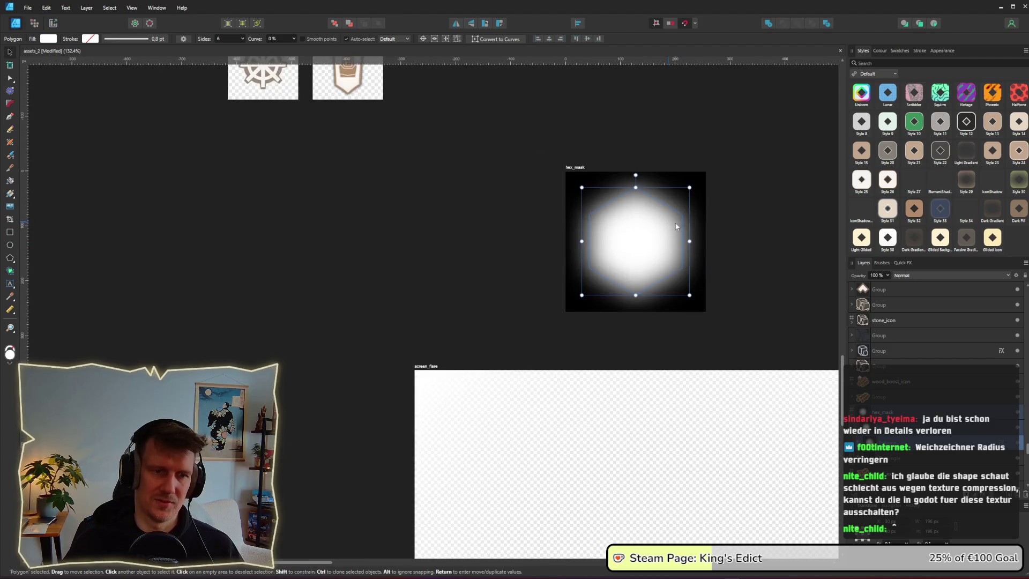
click(768, 234)
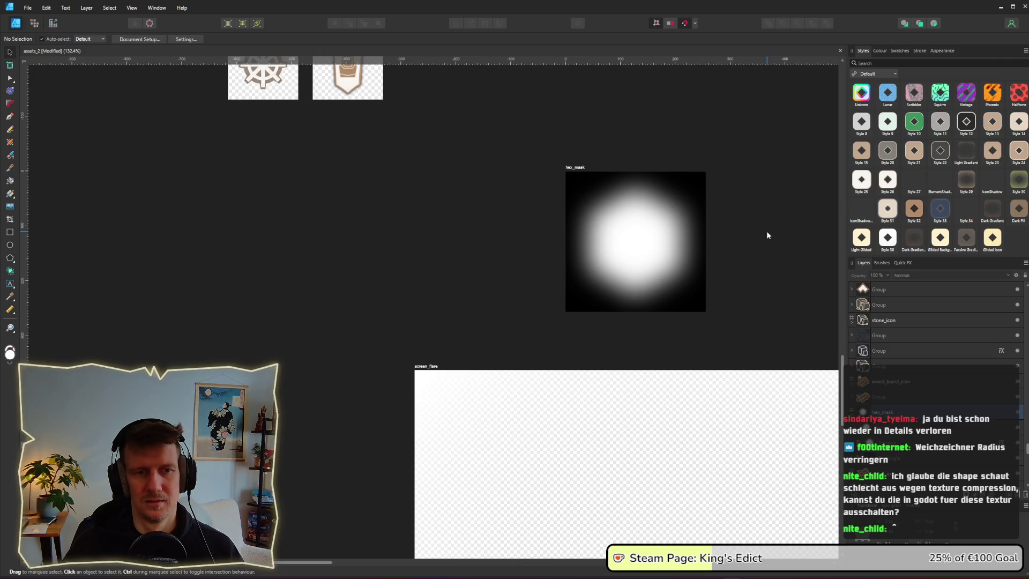
Re-export the hex_mask slice from the Export Persona, replacing the existing mask file
click(57, 22)
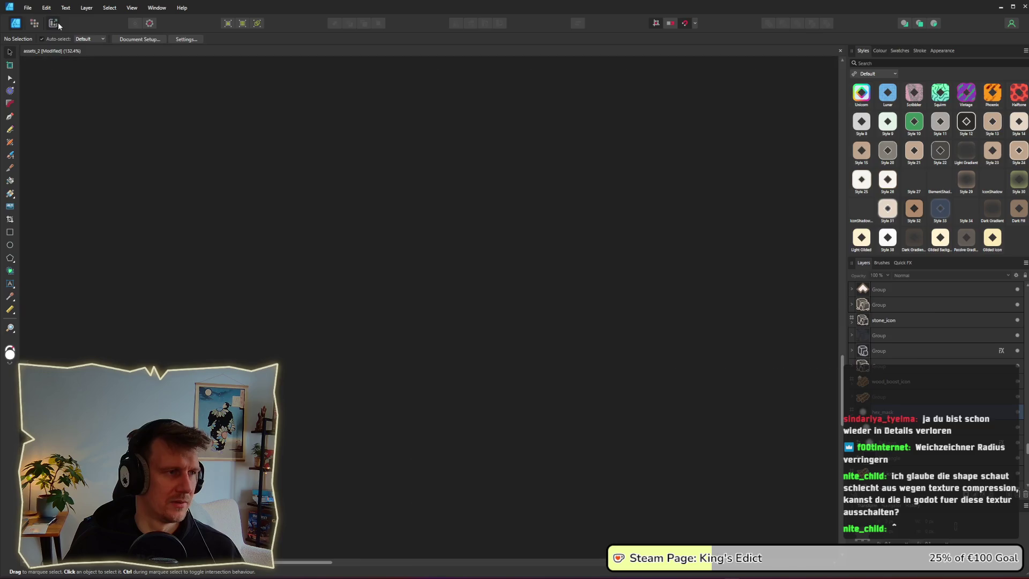
click(591, 260)
click(1024, 487)
key(Return)
click(706, 307)
key(alt+Tab)
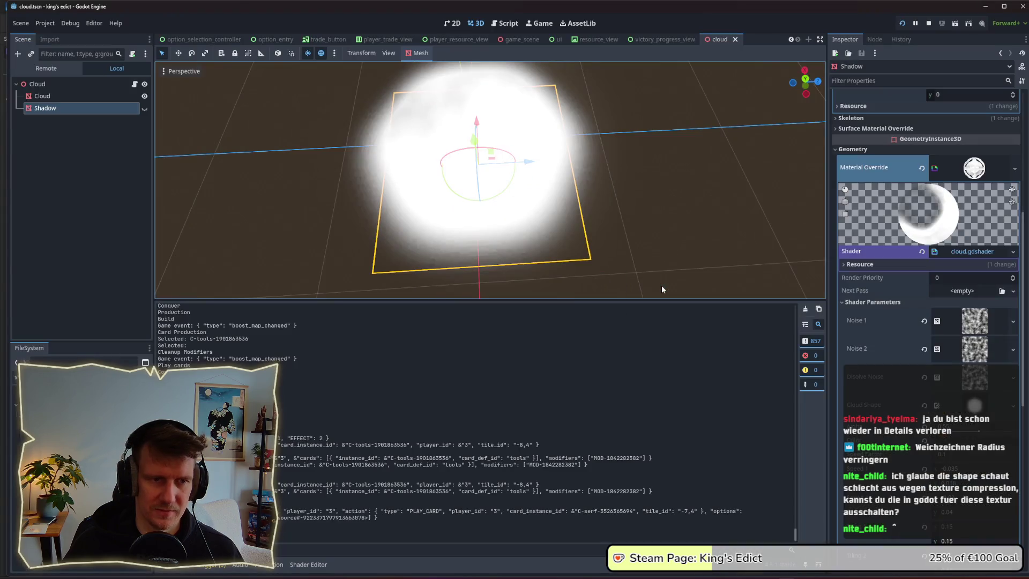
Delete the '* 2.0' factor after min(noise_value, shape_value) in cloud.gdshader
drag(588, 205, 596, 214)
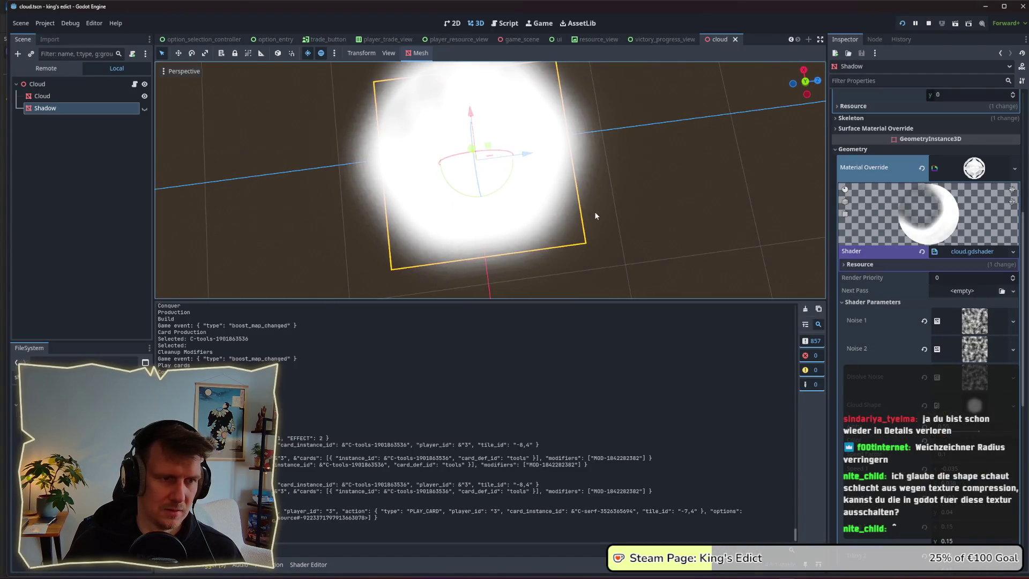
scroll(594, 211, down, 5)
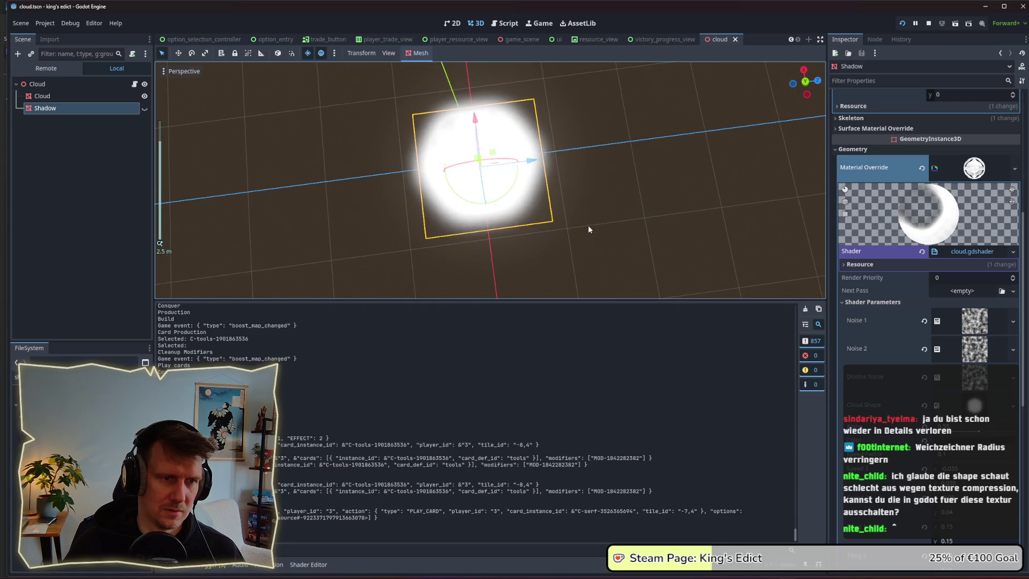
scroll(588, 224, up, 5)
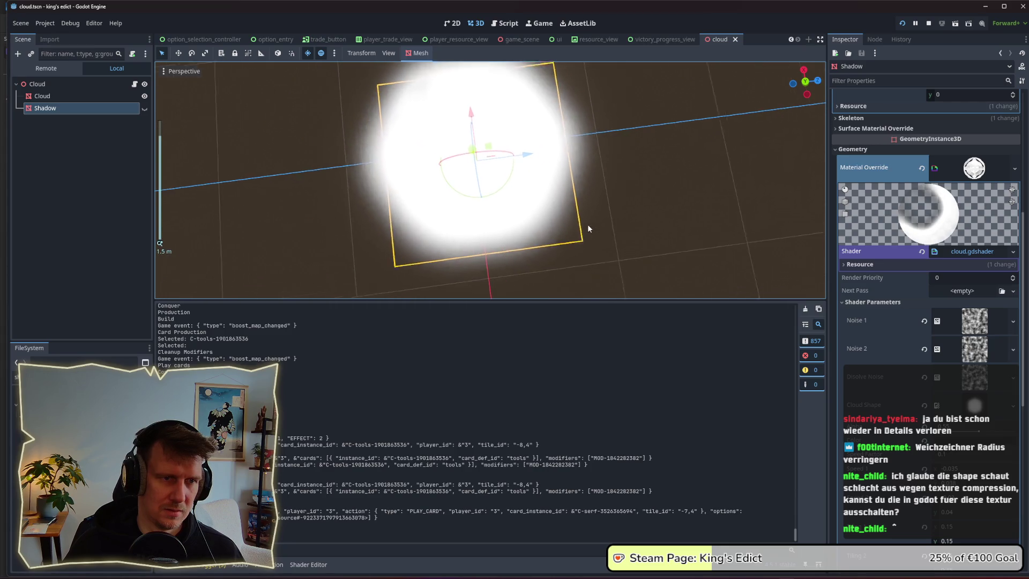
click(308, 565)
drag(581, 468, 553, 467)
key(BackSpace)
key(BackSpace)
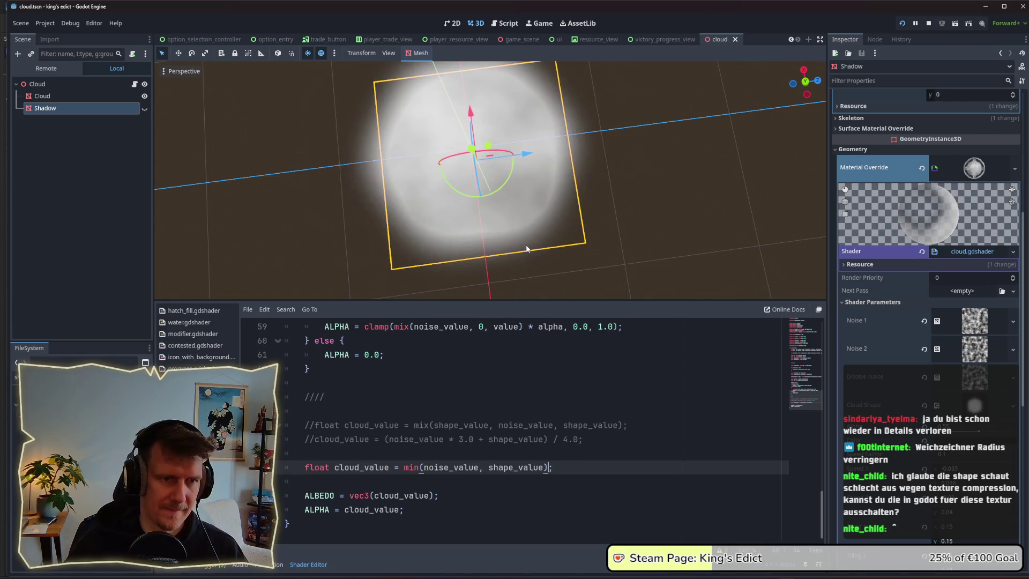
Orbit around the cloud to check the new shading, then select hex_mask.png in FileSystem
mouse_move(528, 226)
mouse_down()
mouse_move(510, 193)
mouse_move(489, 206)
mouse_up()
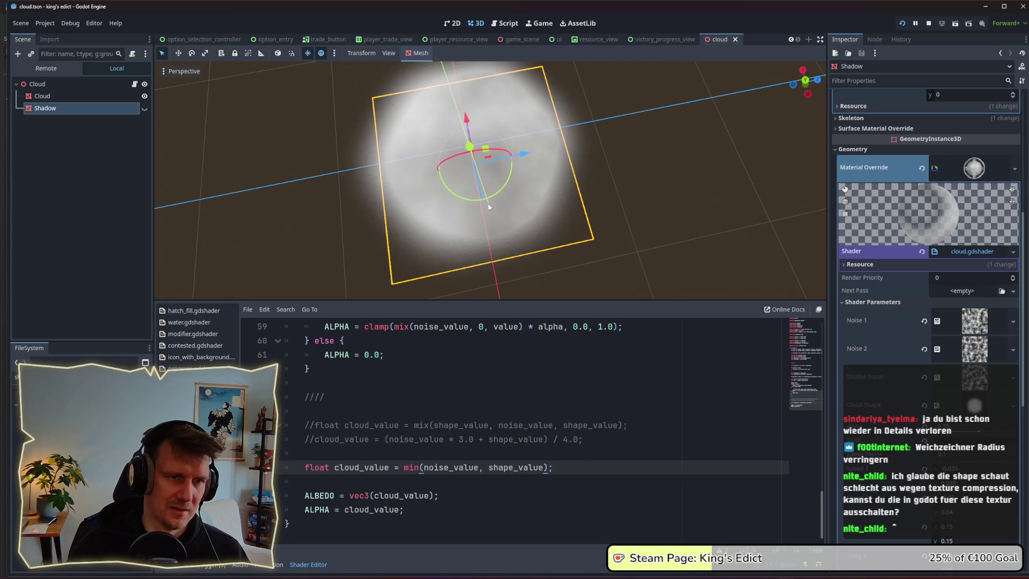
scroll(480, 211, up, 2)
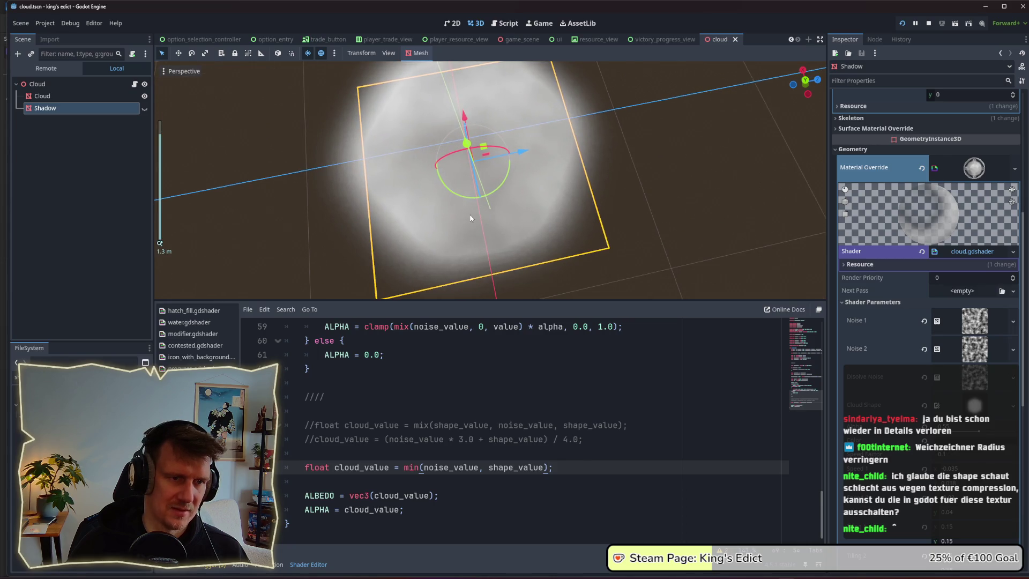
drag(471, 218, 466, 207)
scroll(466, 206, down, 2)
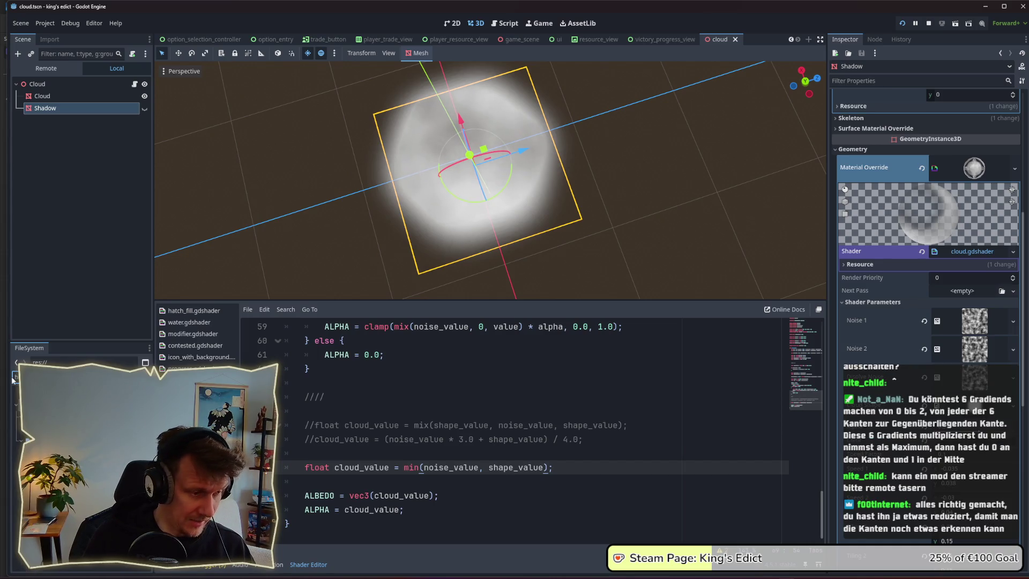
click(13, 379)
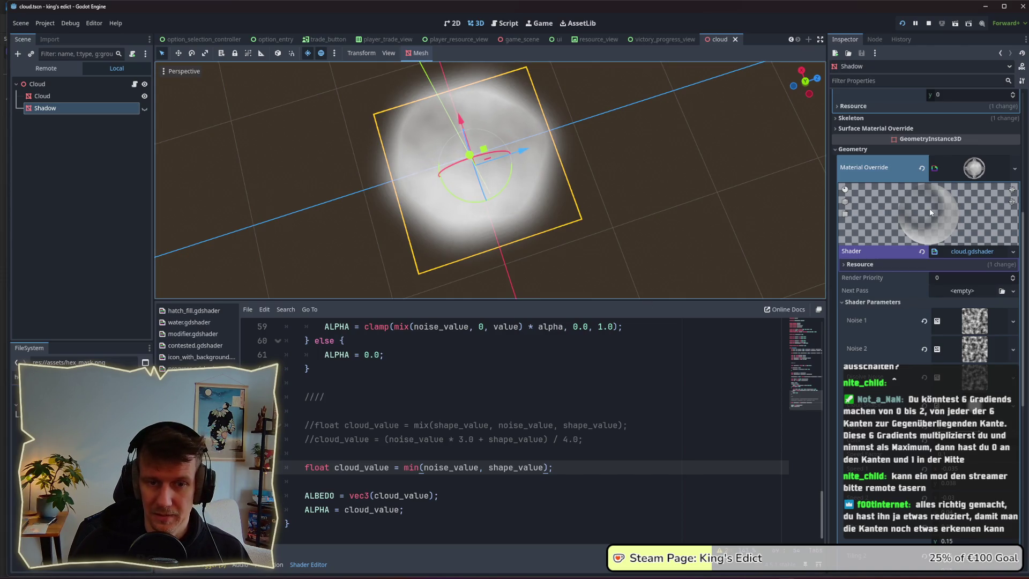
Show hex_mask.png's CompressedTexture2D properties in the Inspector and dismiss the read-only alert
click(12, 386)
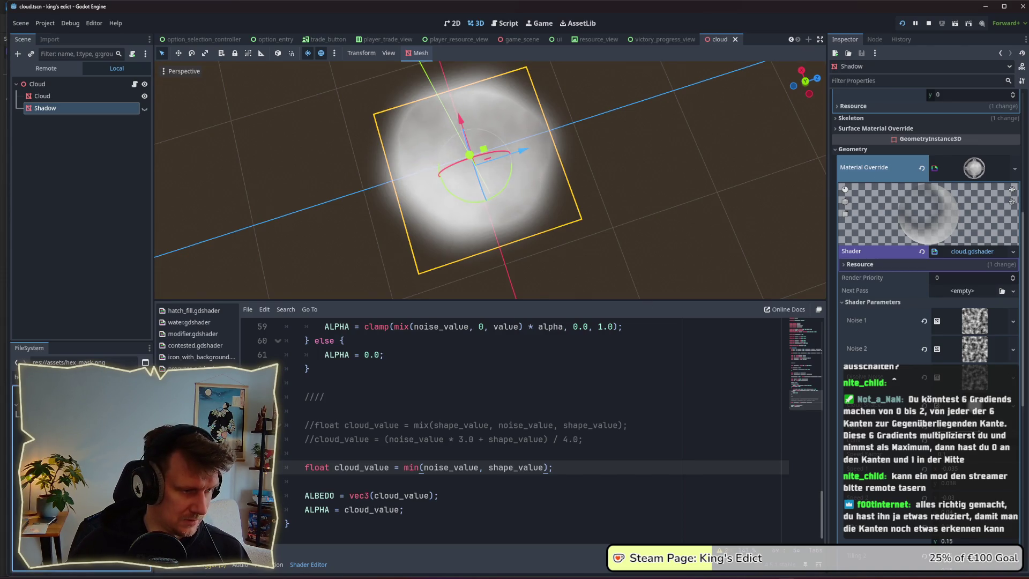
key(Return)
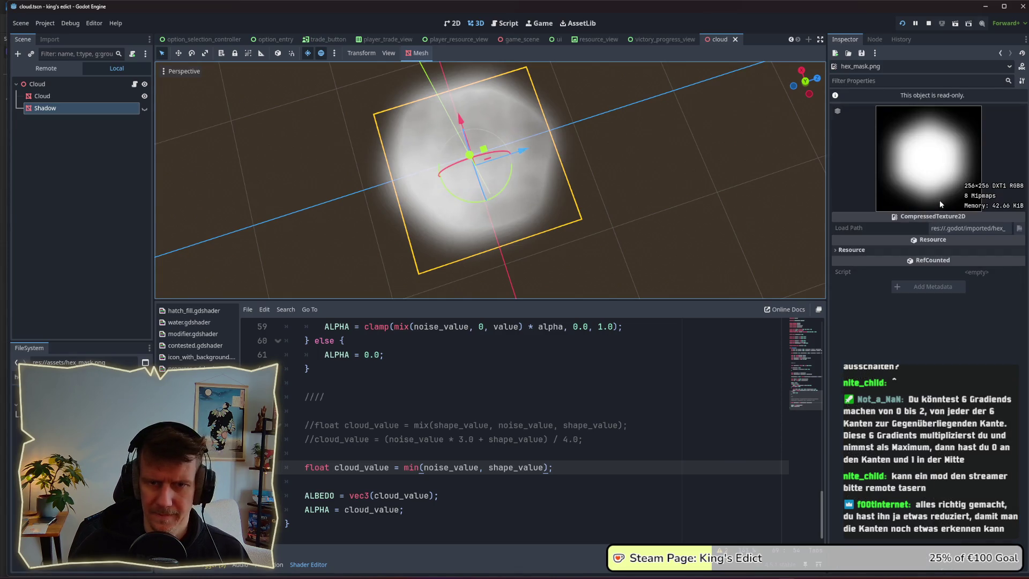
click(944, 95)
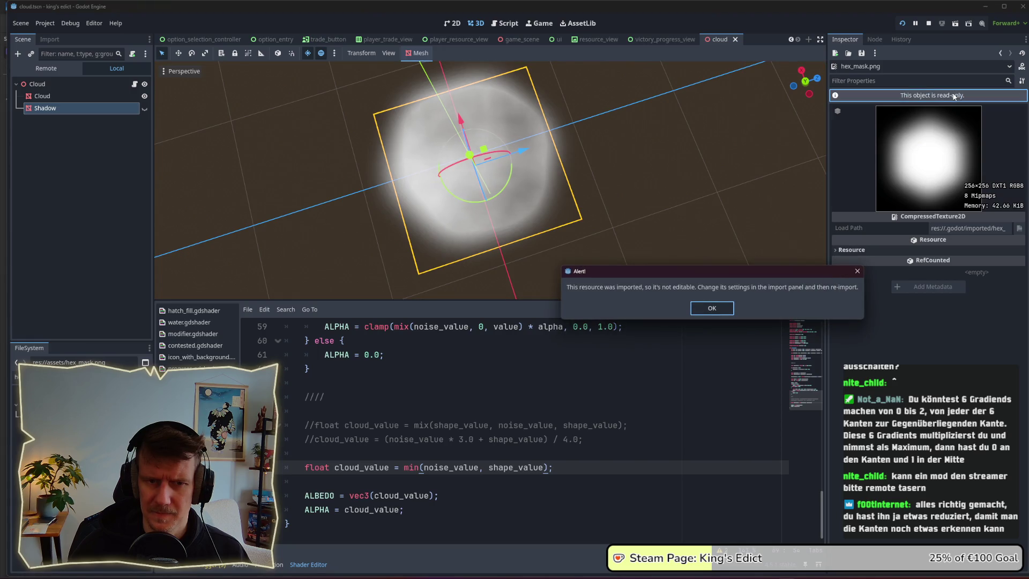
click(857, 271)
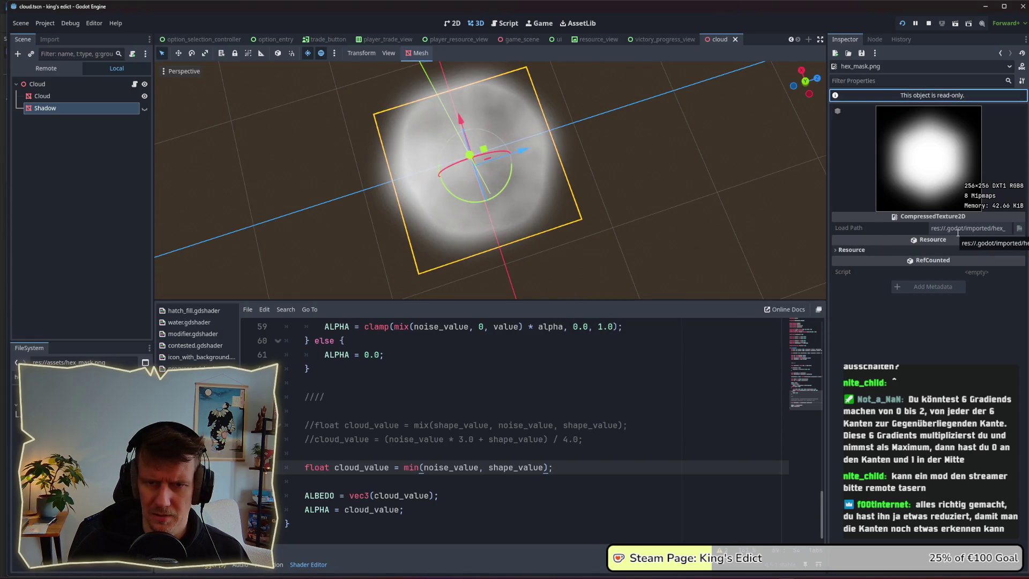
mouse_move(953, 220)
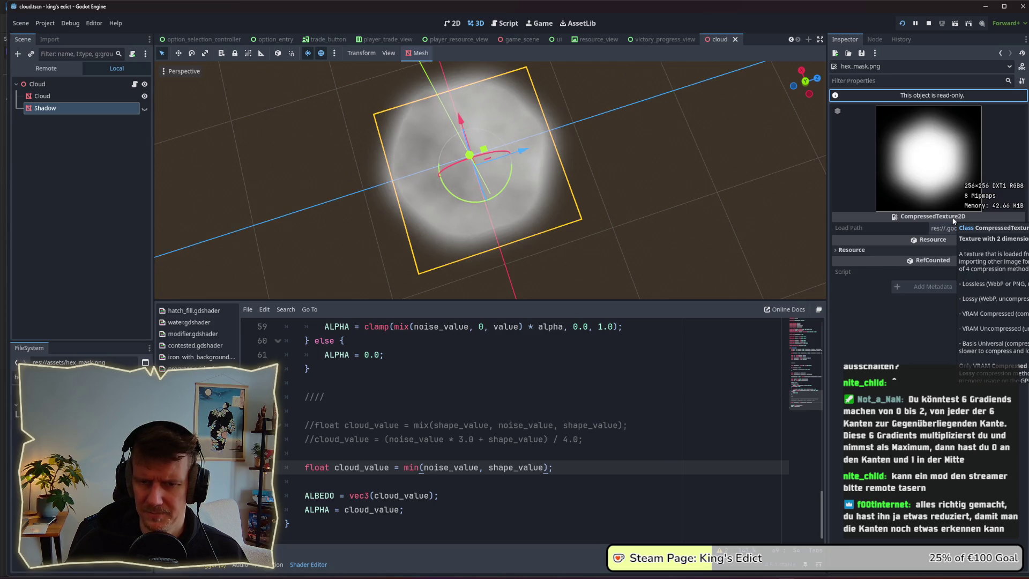
right_click(14, 387)
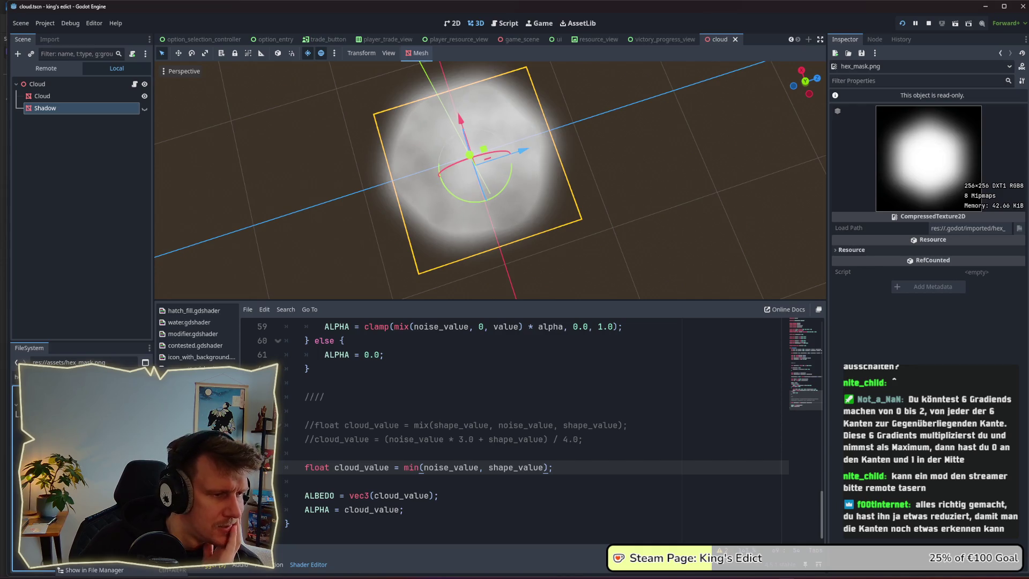
click(91, 569)
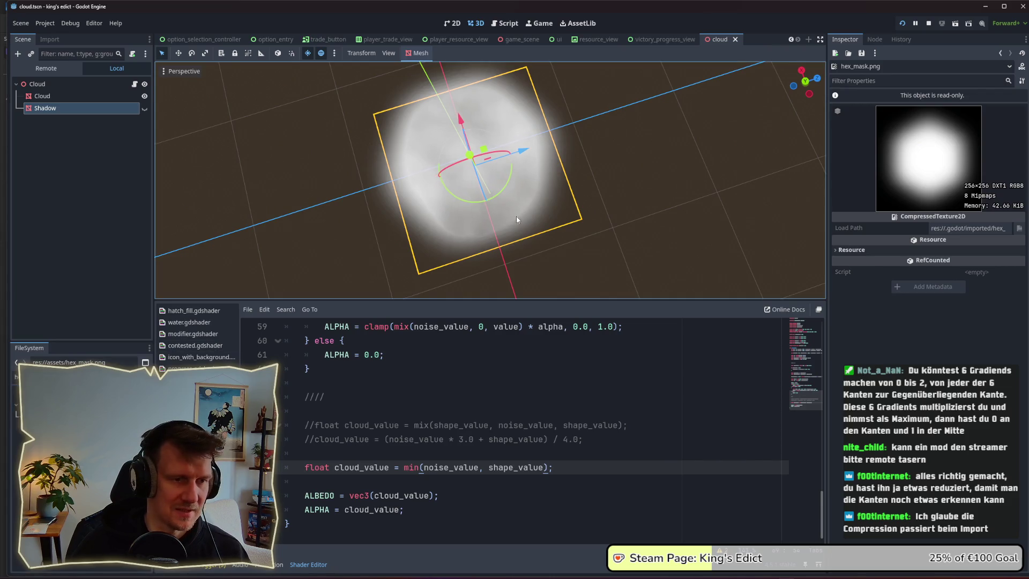
Orbit and zoom around the cloud plane to re-examine the glow
scroll(482, 241, up, 5)
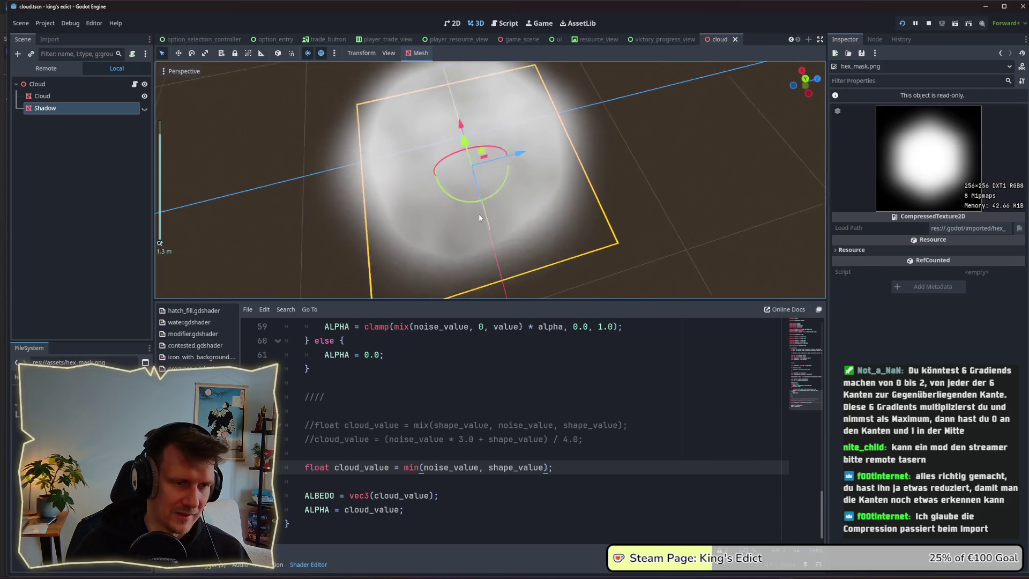
drag(470, 188, 496, 186)
scroll(441, 208, up, 3)
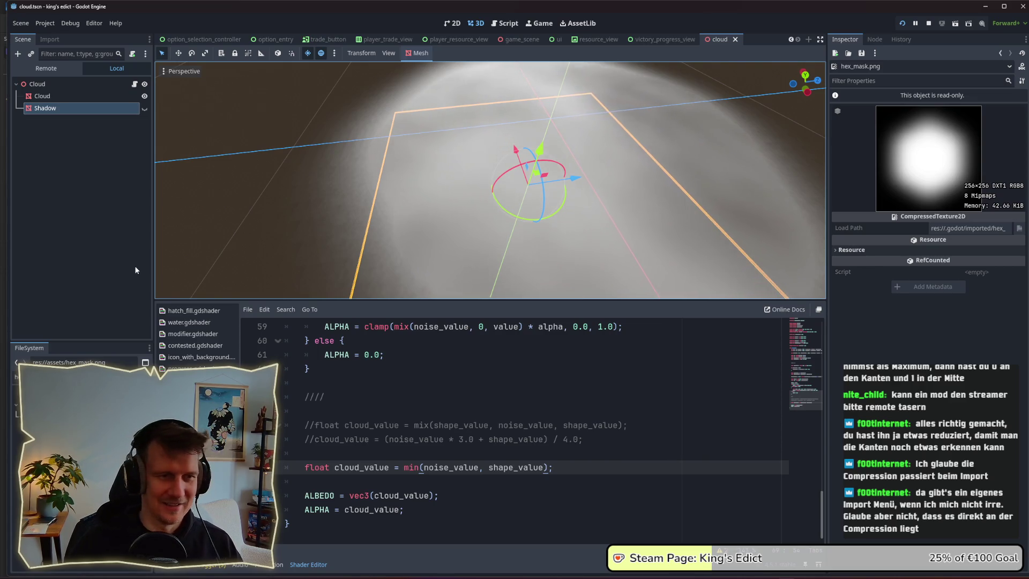
scroll(329, 187, down, 3)
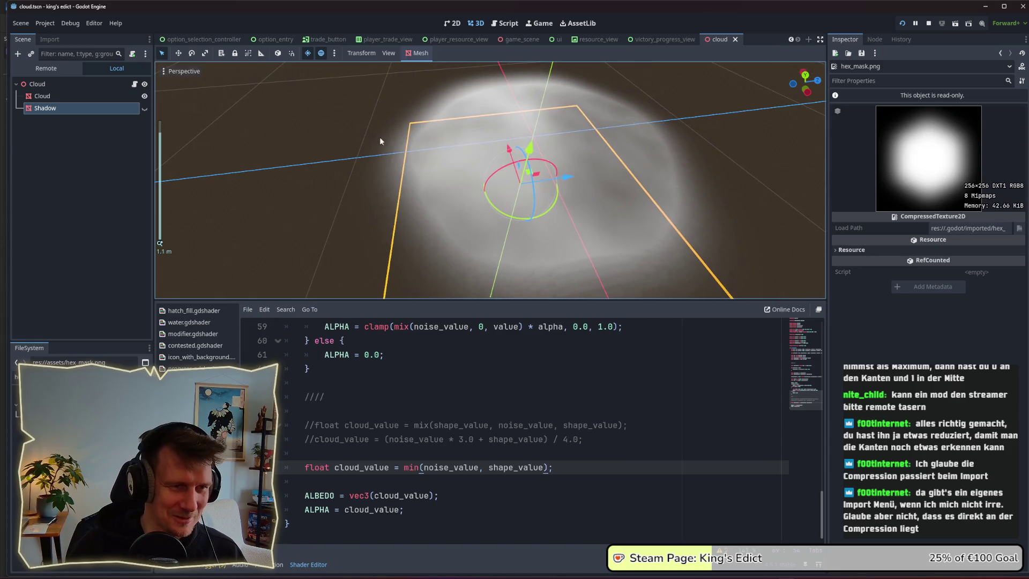
drag(392, 133, 387, 150)
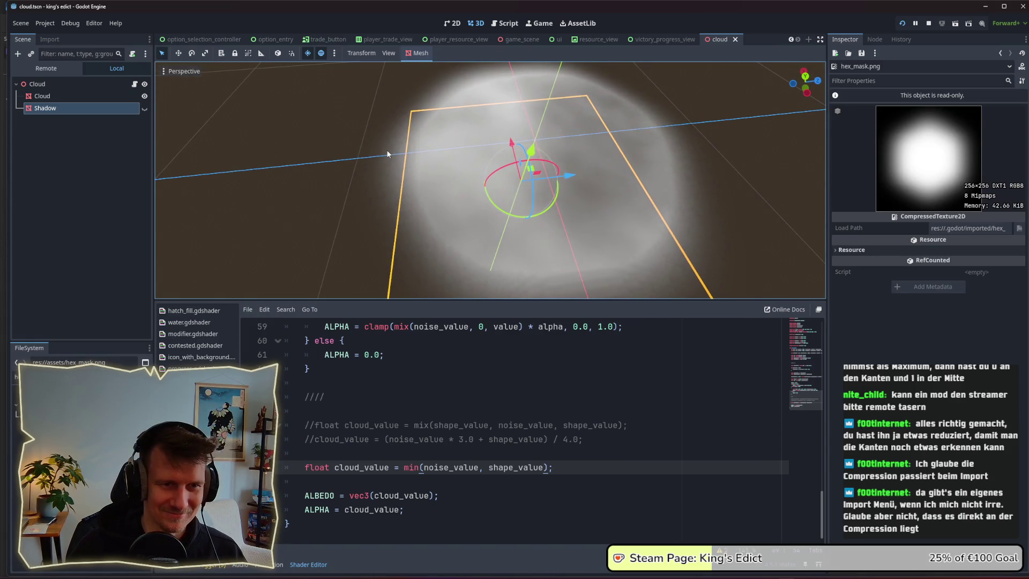
key(alt+Tab)
key(alt+Tab)
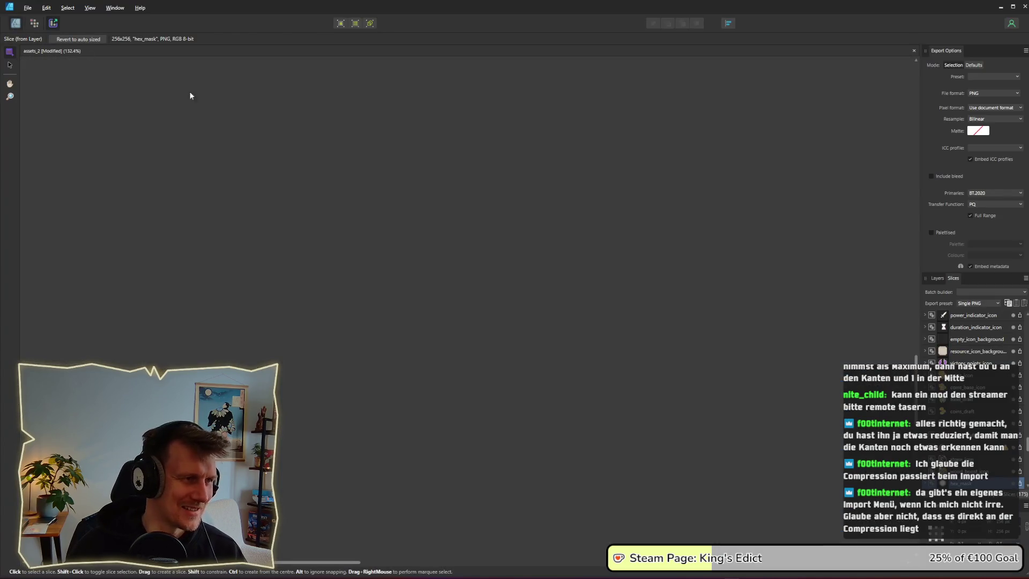
Reduce the hexagon group's Gaussian blur radius to 17.7 px and save the design
scroll(625, 258, up, 3)
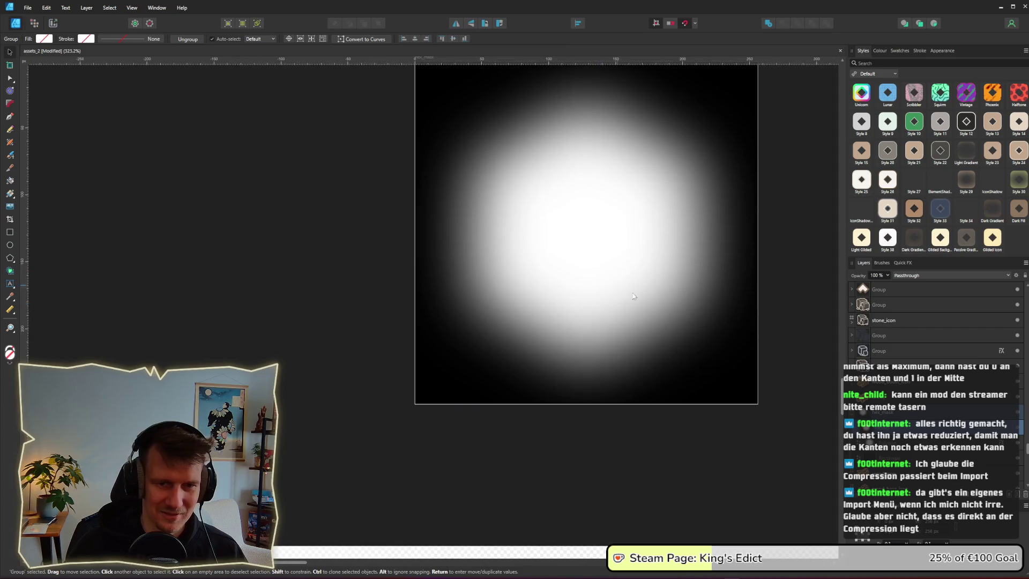
click(633, 296)
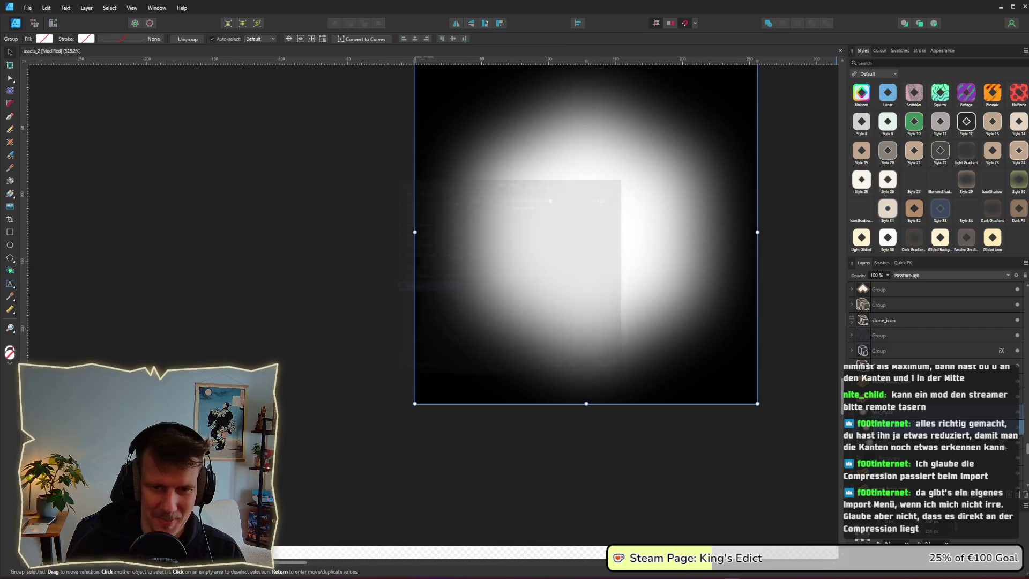
drag(559, 191, 554, 188)
click(618, 380)
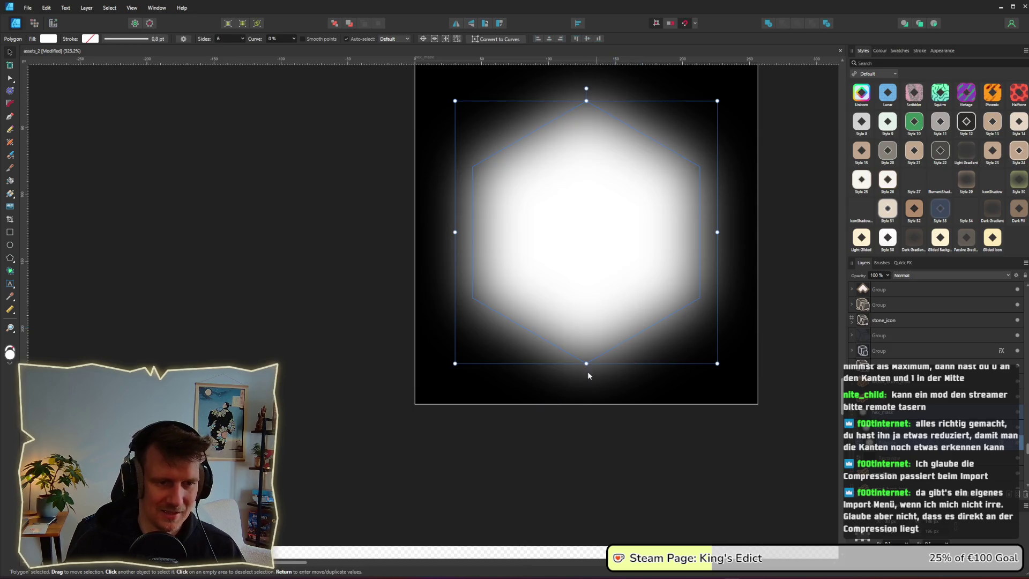
click(291, 230)
key(ctrl+s)
Re-export the hex_mask slice, replacing the old hex_mask.png
click(53, 23)
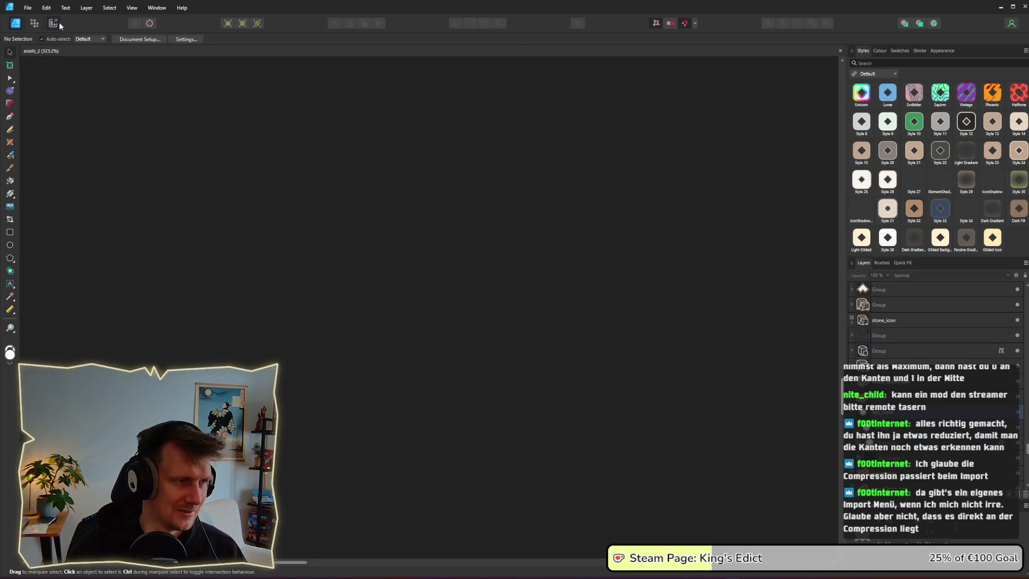
click(1021, 485)
key(Return)
key(Return)
key(alt+Tab)
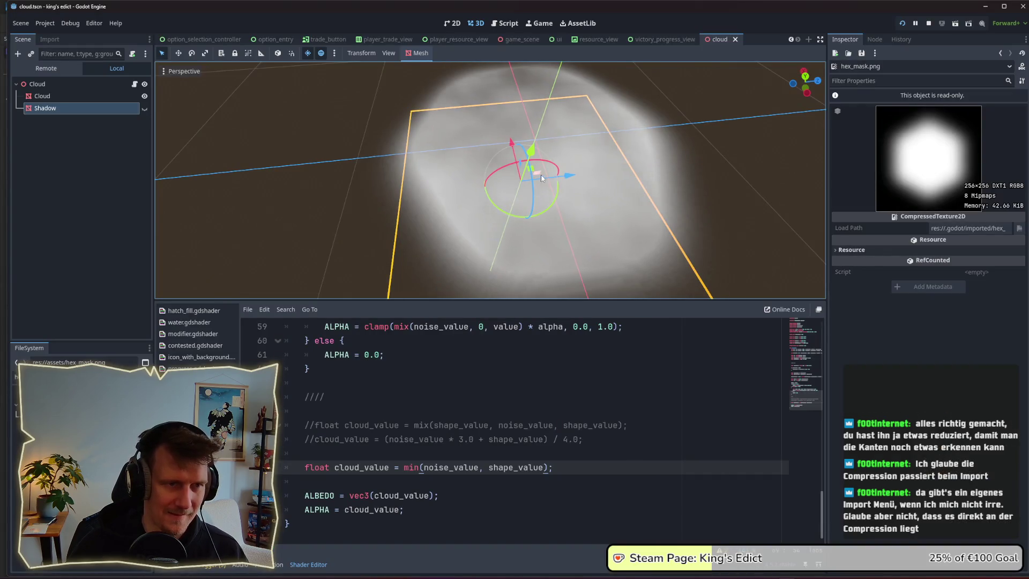
mouse_move(527, 287)
mouse_down()
mouse_move(538, 217)
mouse_move(529, 191)
mouse_up()
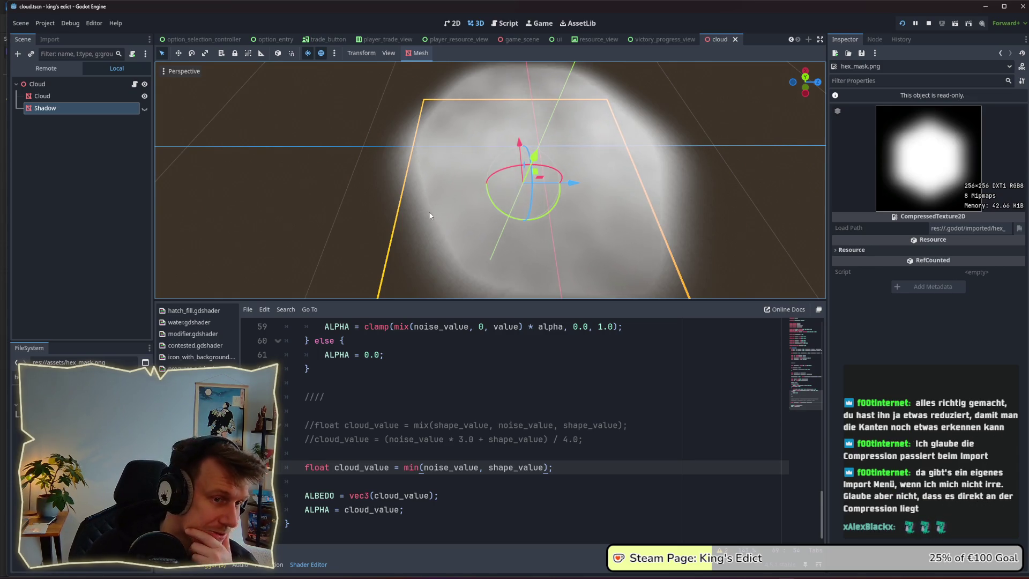
scroll(429, 215, down, 4)
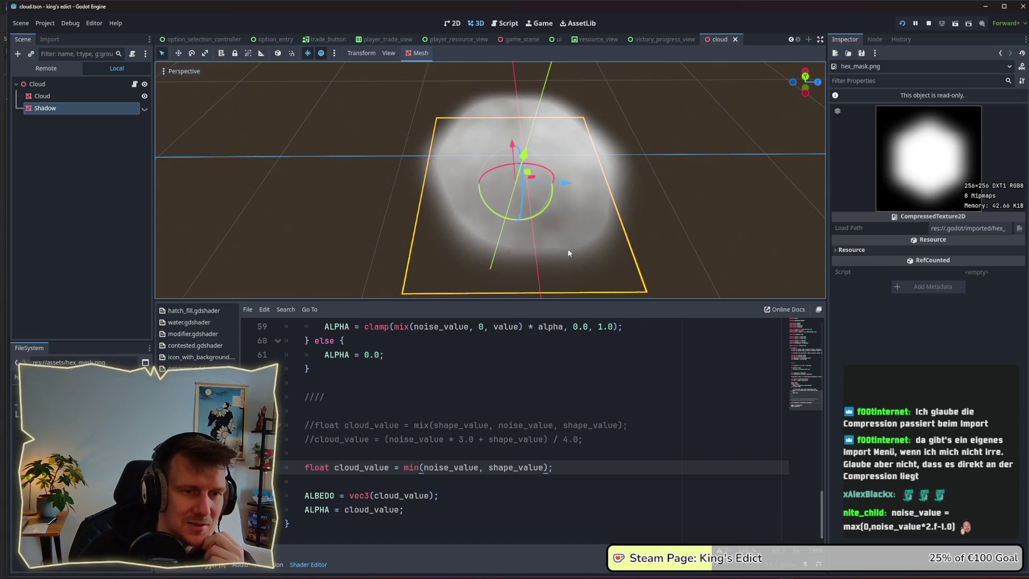
scroll(573, 248, up, 2)
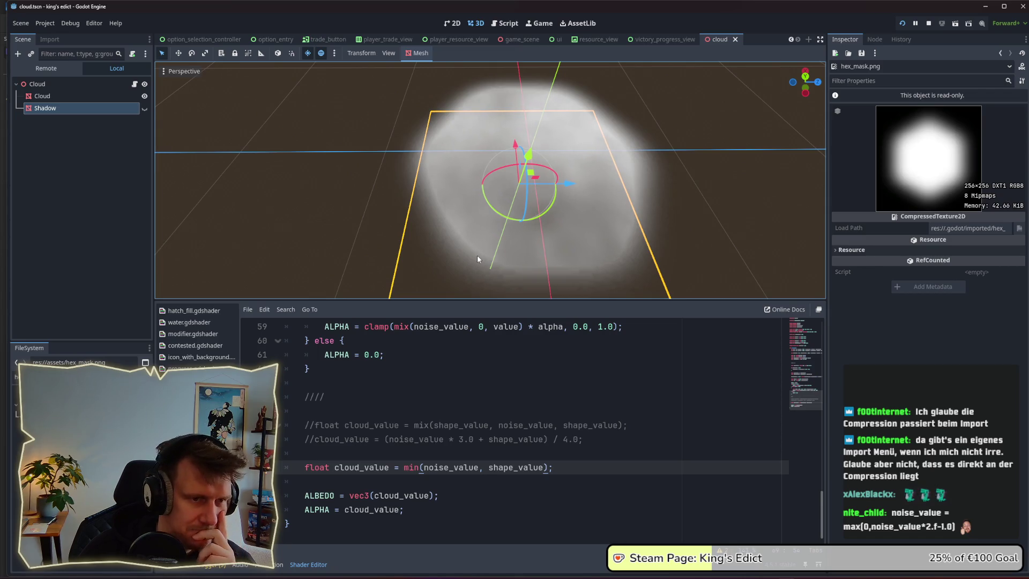
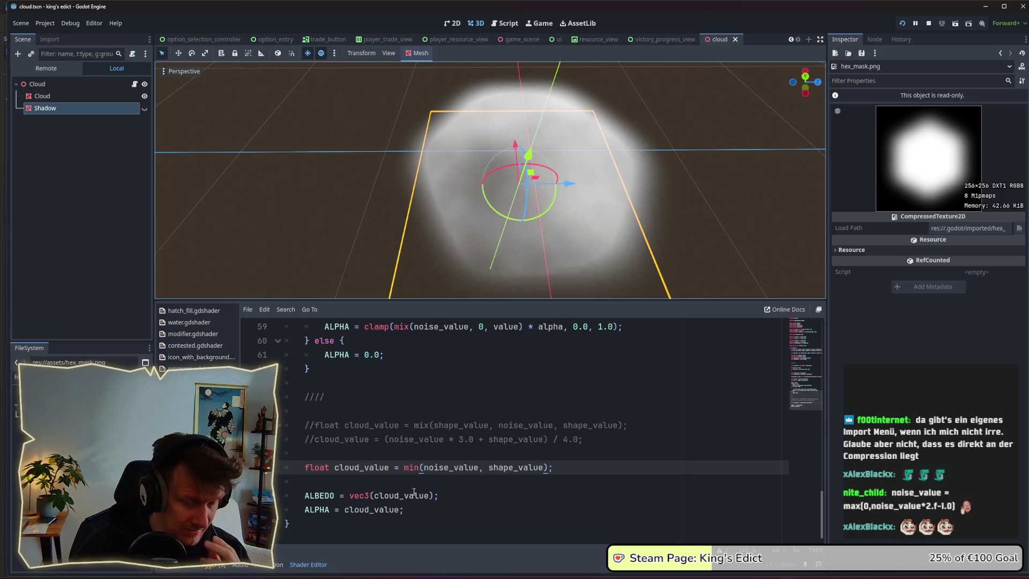
Add an if (cloud_value) block below the ALBEDO line
double_click(383, 509)
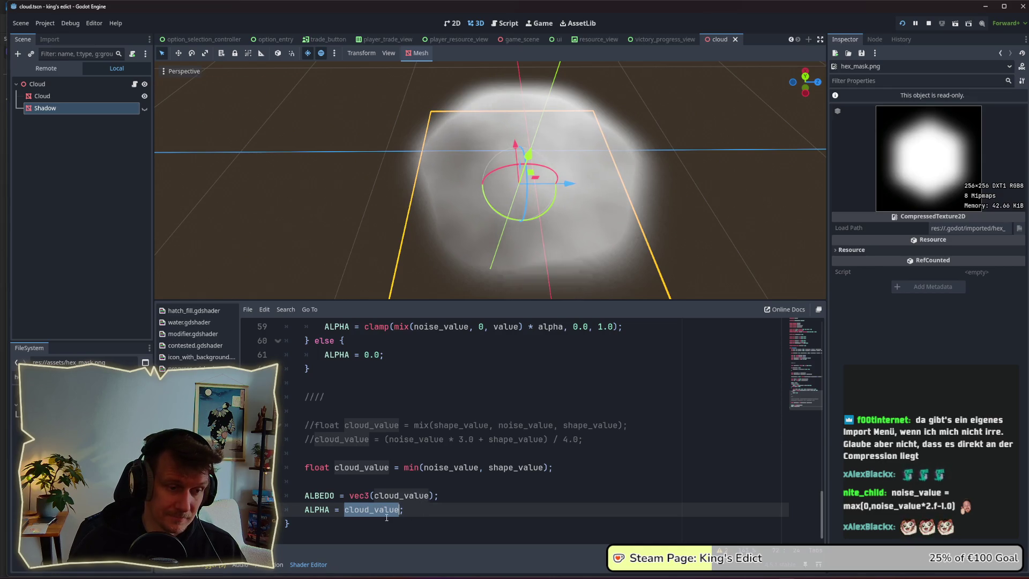
click(463, 497)
key(Return)
text(if (cloud_val)
key(Return)
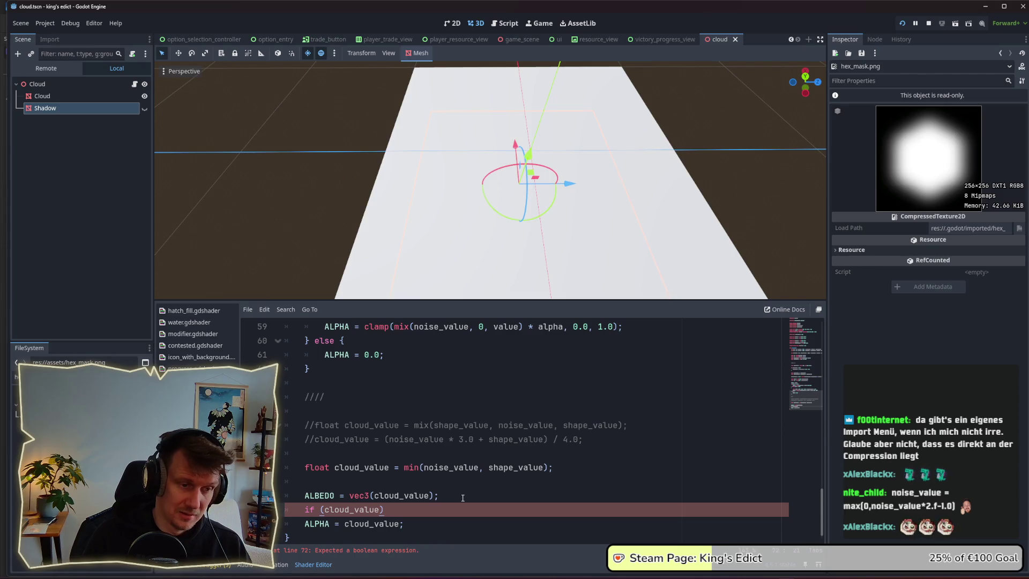
key(End)
key(Return)
text({)
key(Return)
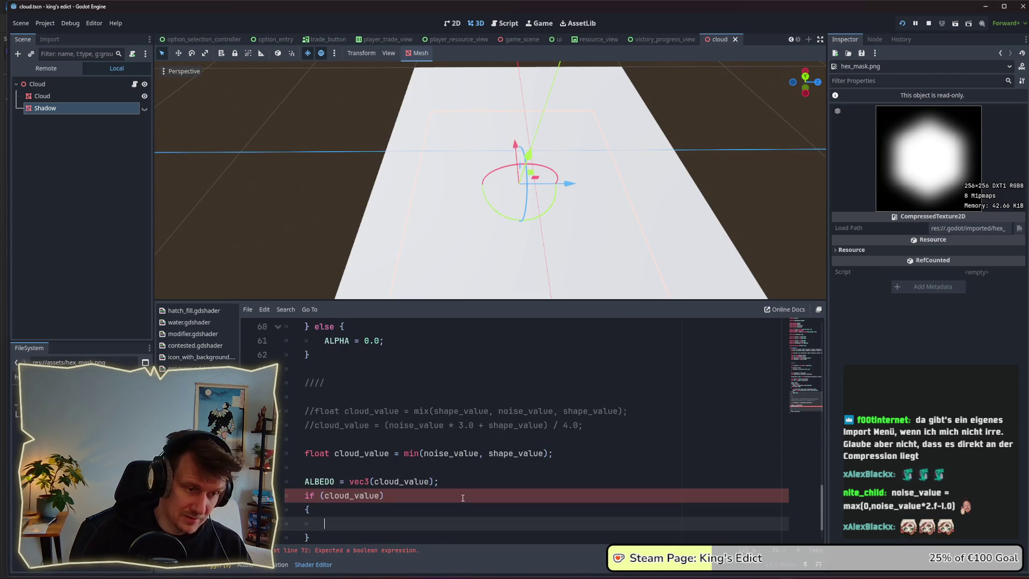
Move ALPHA = cloud_value into the if block, set the condition to > 0.4, and save
scroll(450, 495, down, 1)
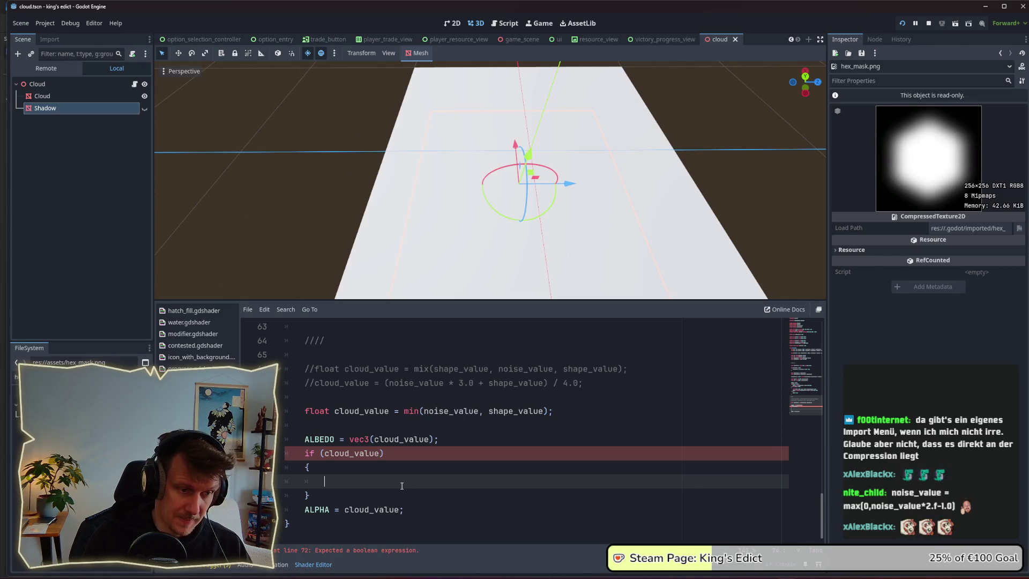
key(Down)
key(Down)
key(alt+Up)
key(alt+Up)
key(Tab)
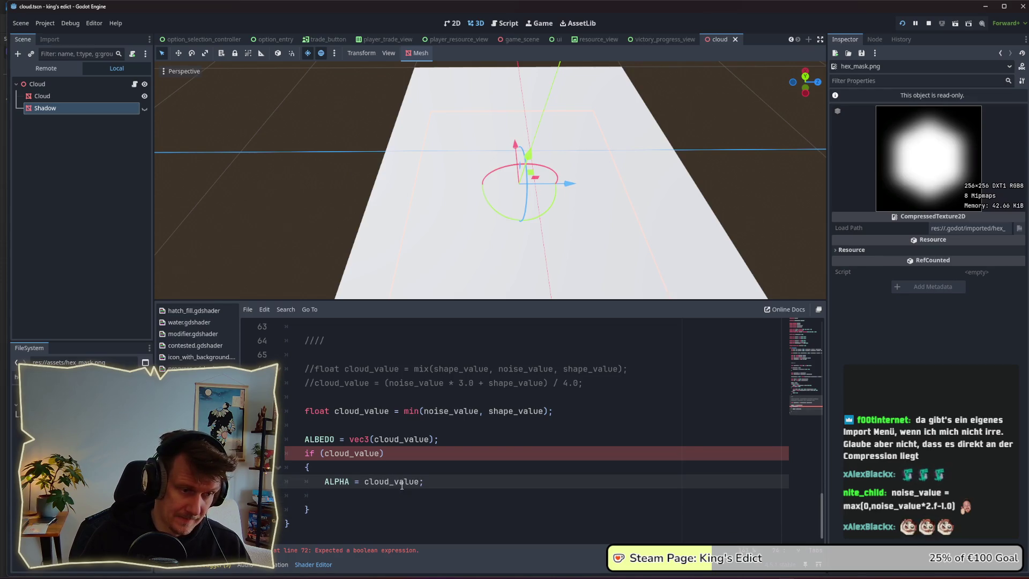
key(Up)
key(Up)
text(> 0)
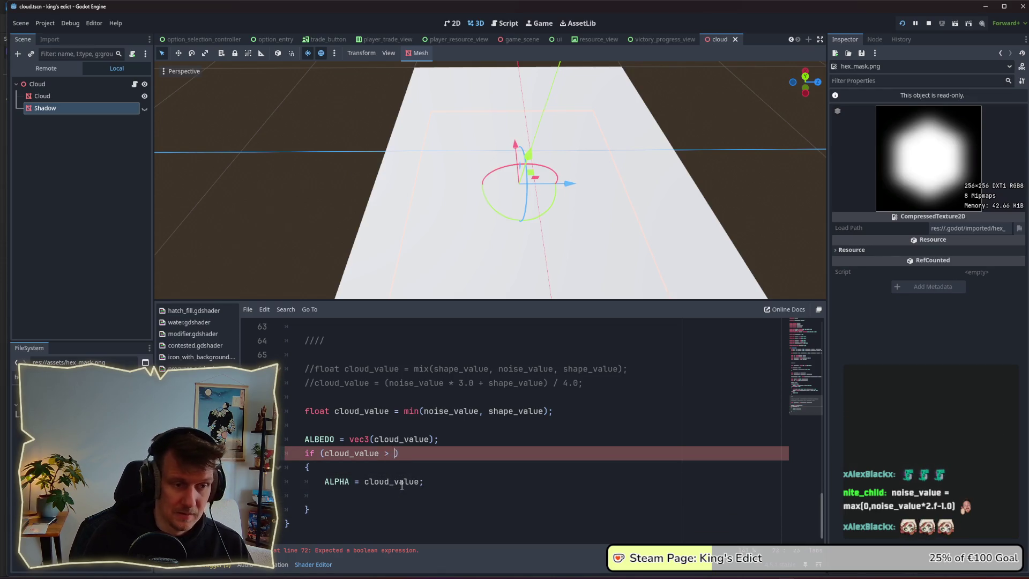
text(.4)
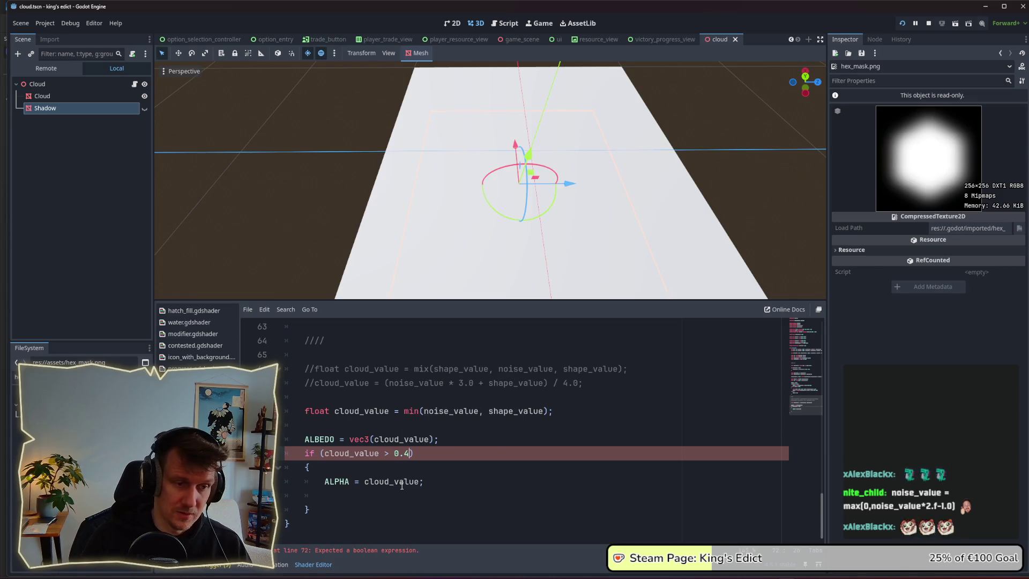
key(ctrl+s)
Remove the extra blank line and add an empty else block after the if
click(402, 482)
key(Down)
key(ctrl+shift+k)
key(Return)
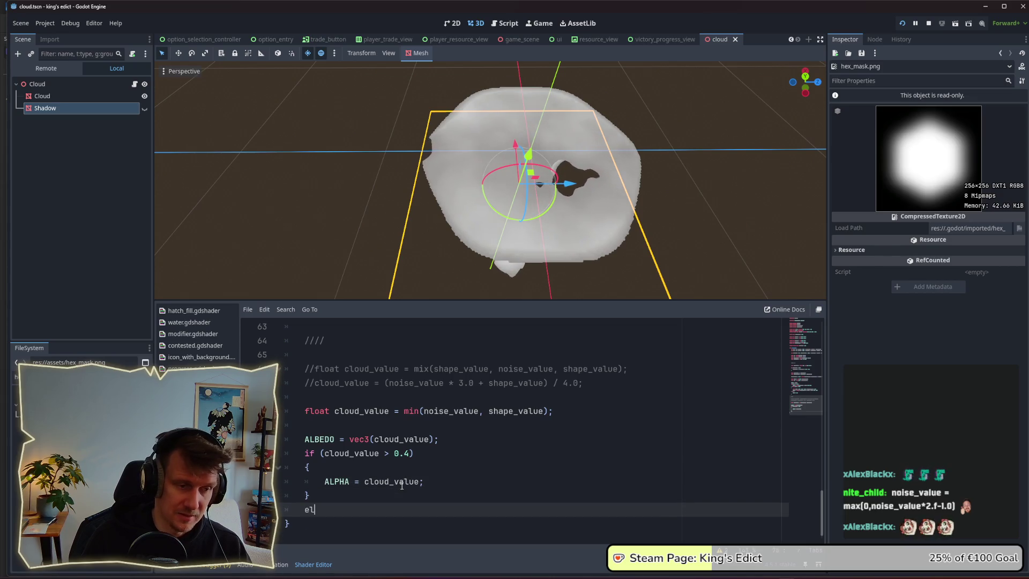
text(else)
key(Escape)
key(Return)
text({)
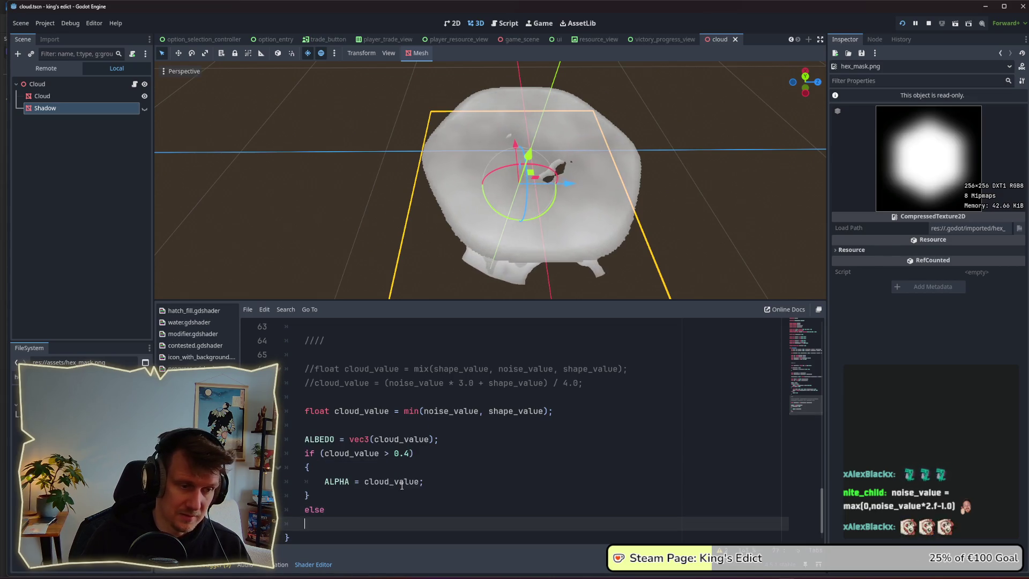
key(Return)
Copy the ALPHA line into the else block and change its value to 0.0
drag(423, 468, 329, 469)
key(ctrl+c)
click(364, 524)
key(ctrl+v)
double_click(364, 523)
text(0)
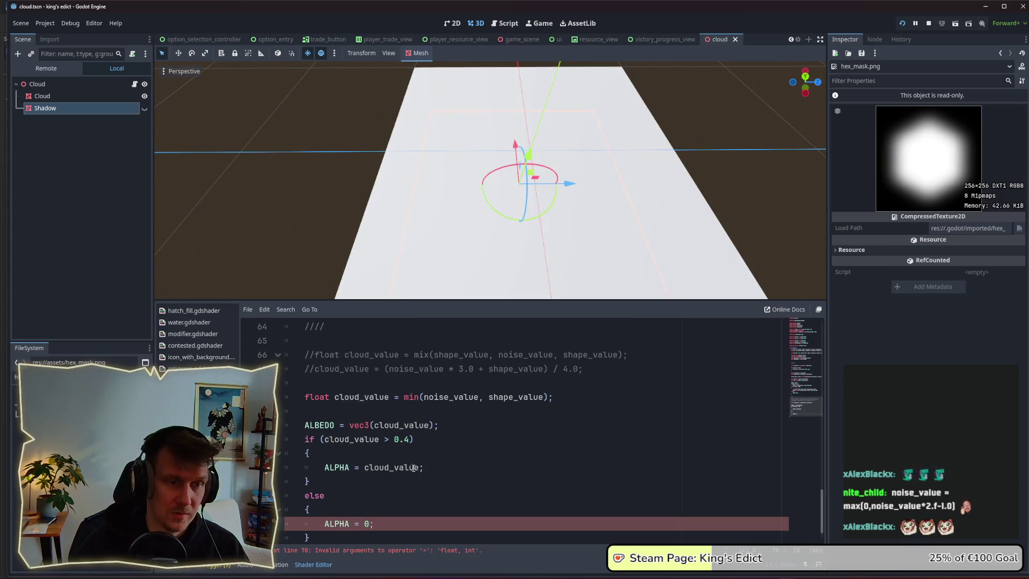
text(.0)
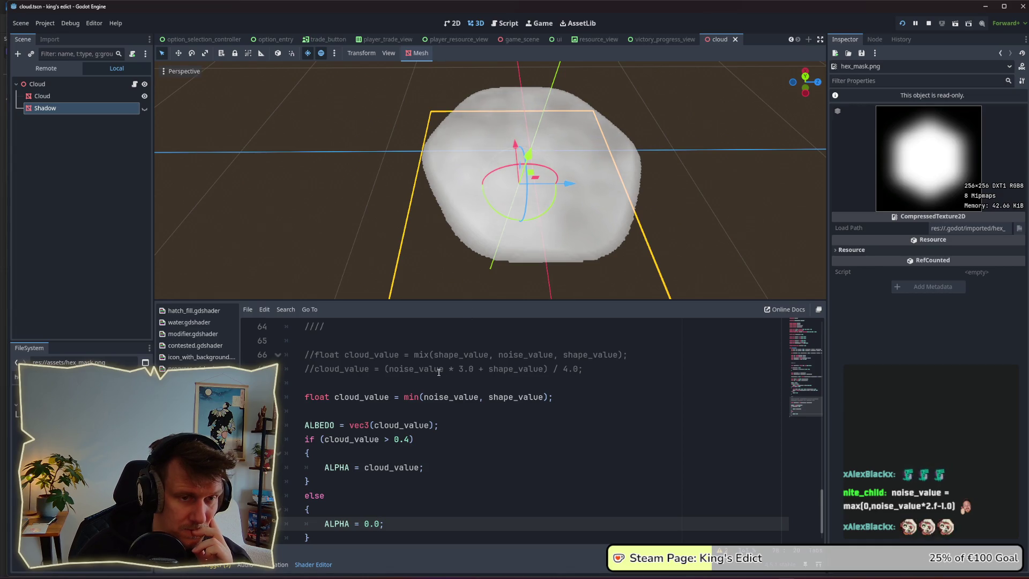
Try alpha thresholds of 0.3 and then 0.2, saving to preview the cloud
scroll(512, 282, up, 4)
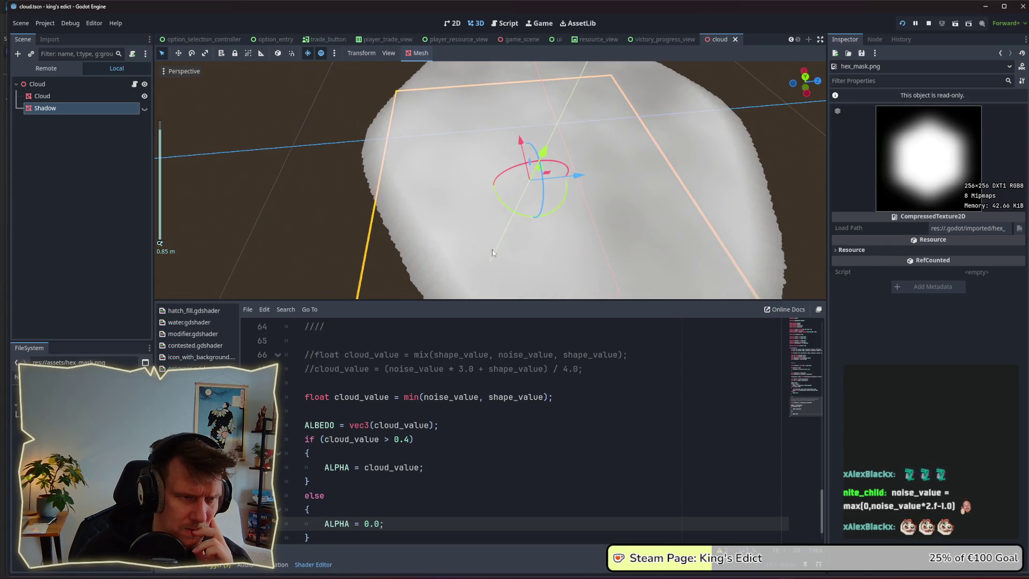
scroll(492, 249, down, 4)
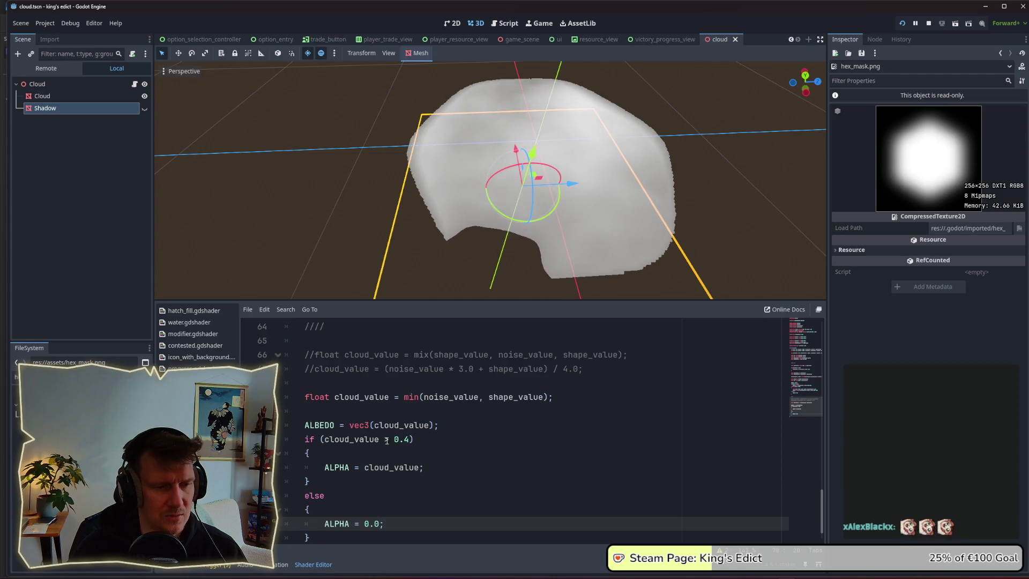
click(409, 439)
key(BackSpace)
text(3)
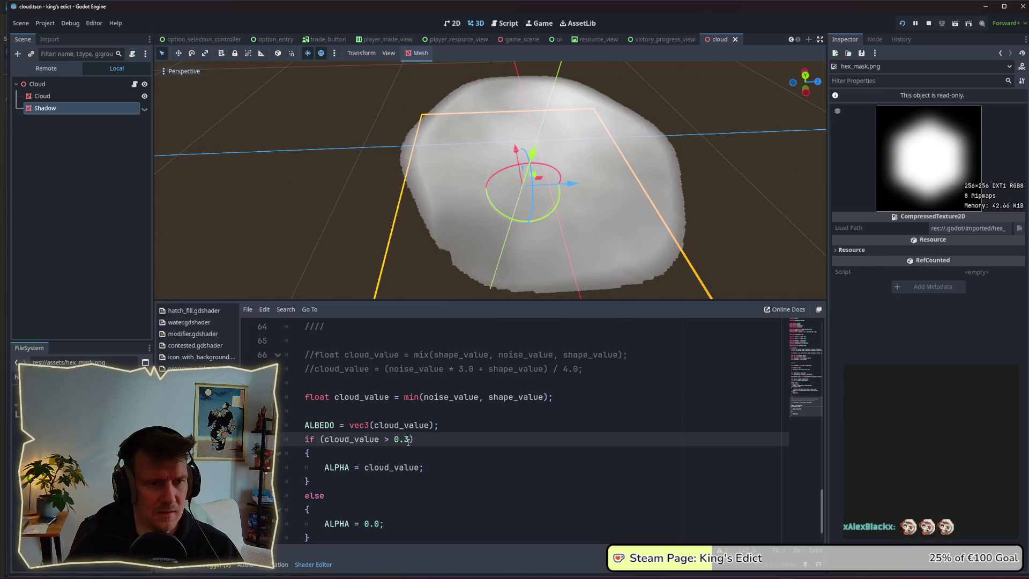
text(2)
key(ctrl+s)
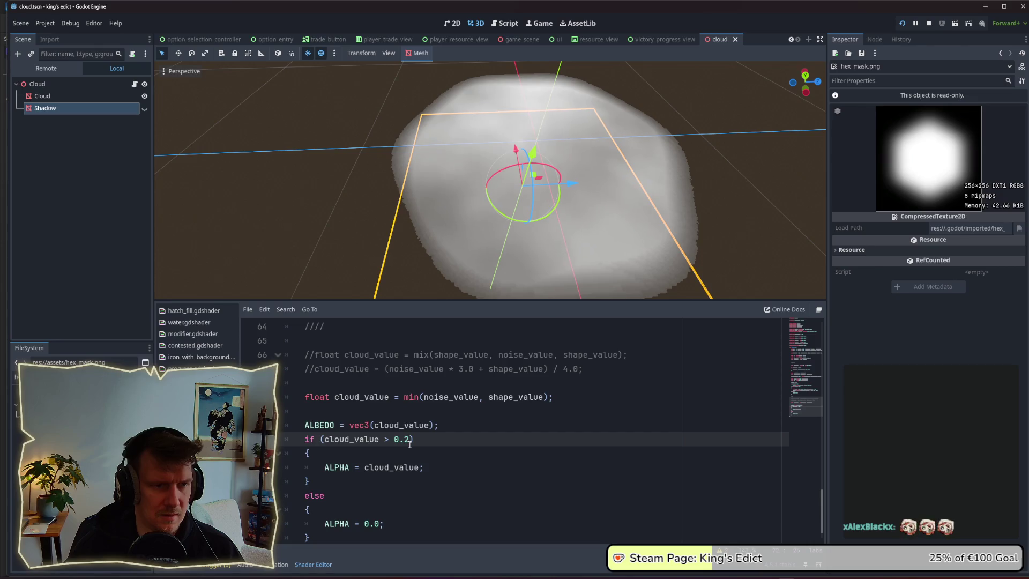
Undo the if/else edits so ALPHA is assigned cloud_value directly again
key(ctrl+z)
key(ctrl+z)
key(ctrl+z)
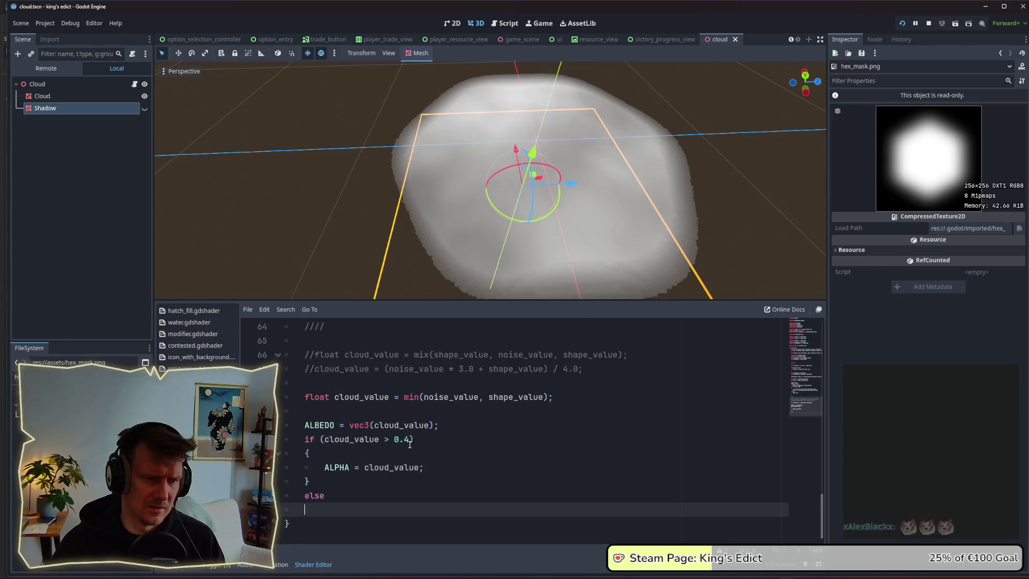
key(ctrl+z)
key(ctrl+z)
key(ctrl+z)
key(ctrl+z)
key(ctrl+z)
key(ctrl+z)
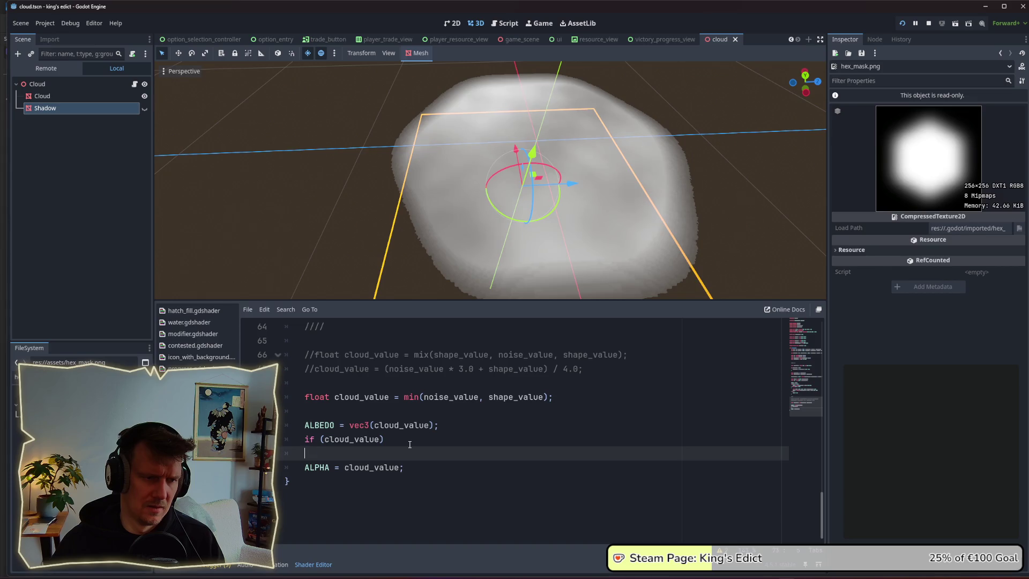
key(ctrl+z)
key(ctrl+z)
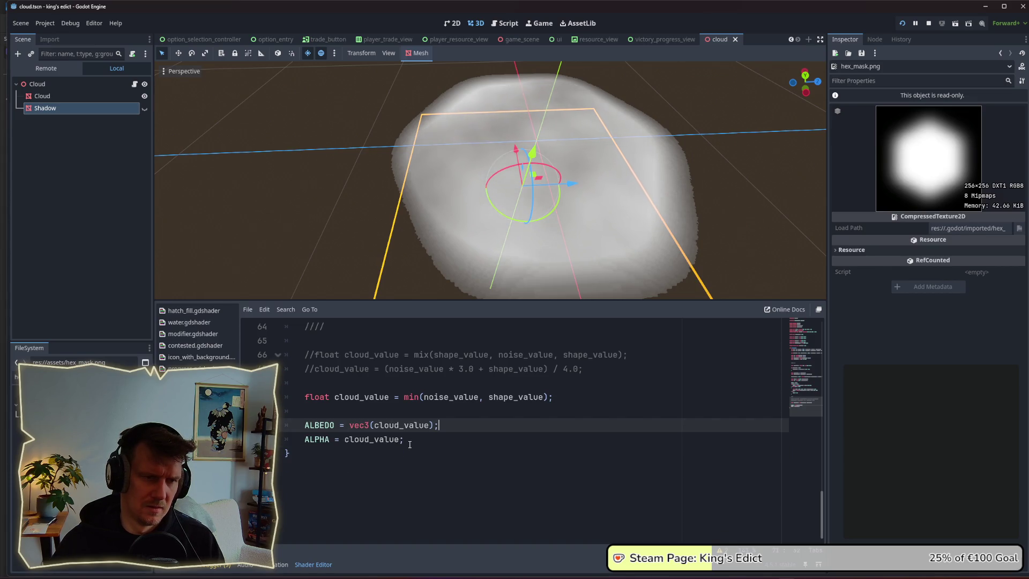
click(410, 444)
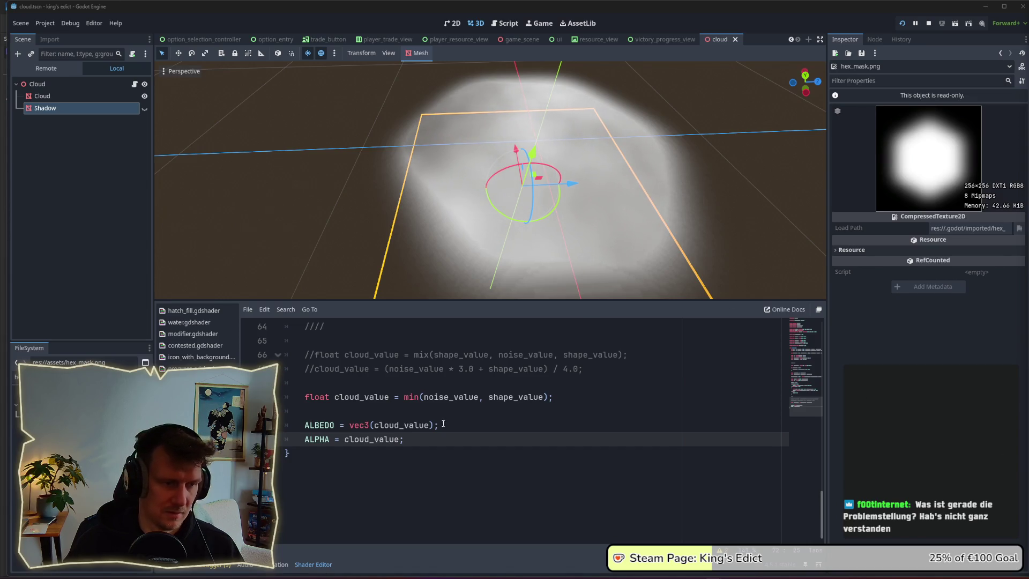
click(469, 425)
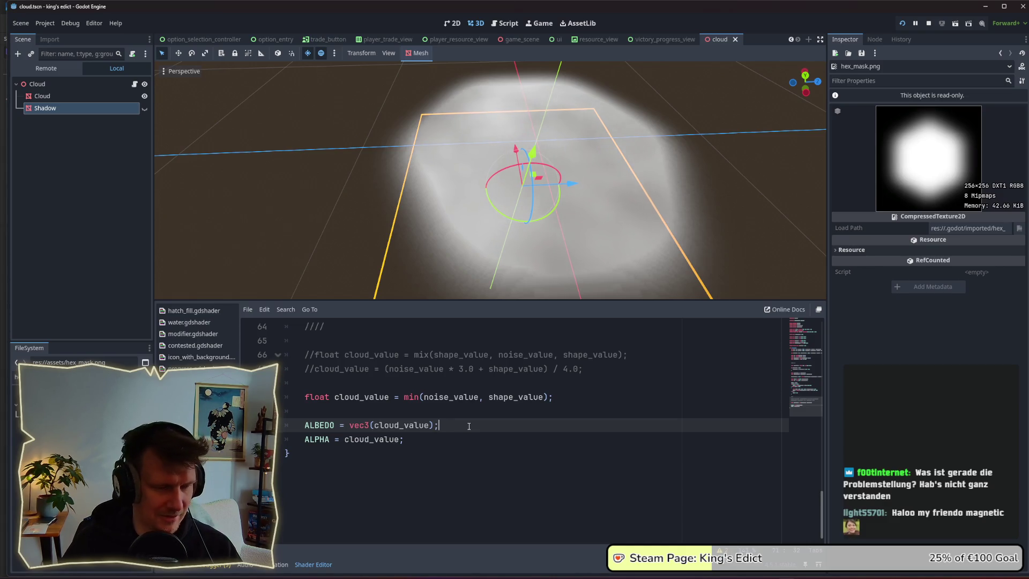
click(469, 406)
key(Return)
key(Up)
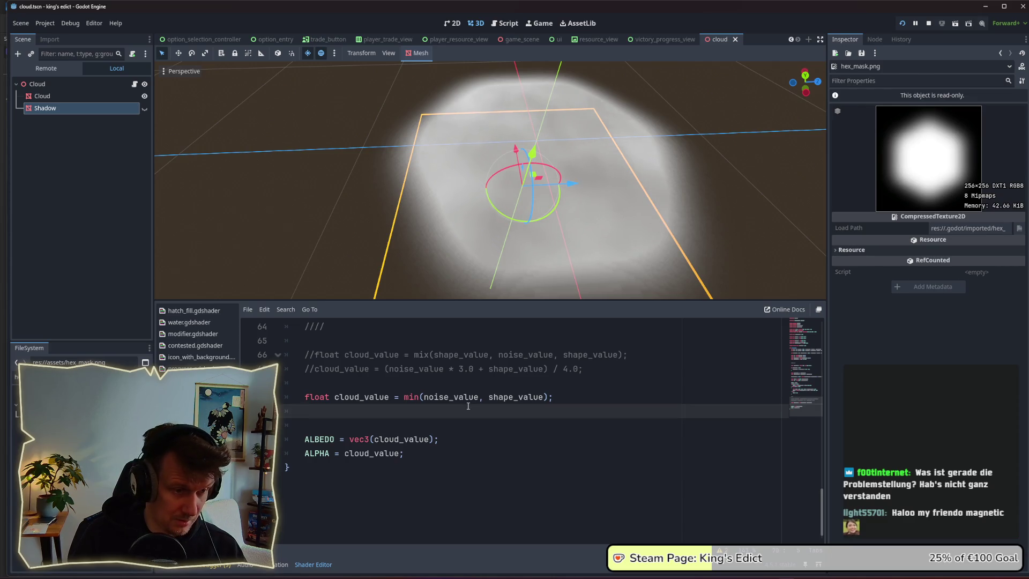
key(Up)
key(Return)
key(Return)
key(Up)
key(Up)
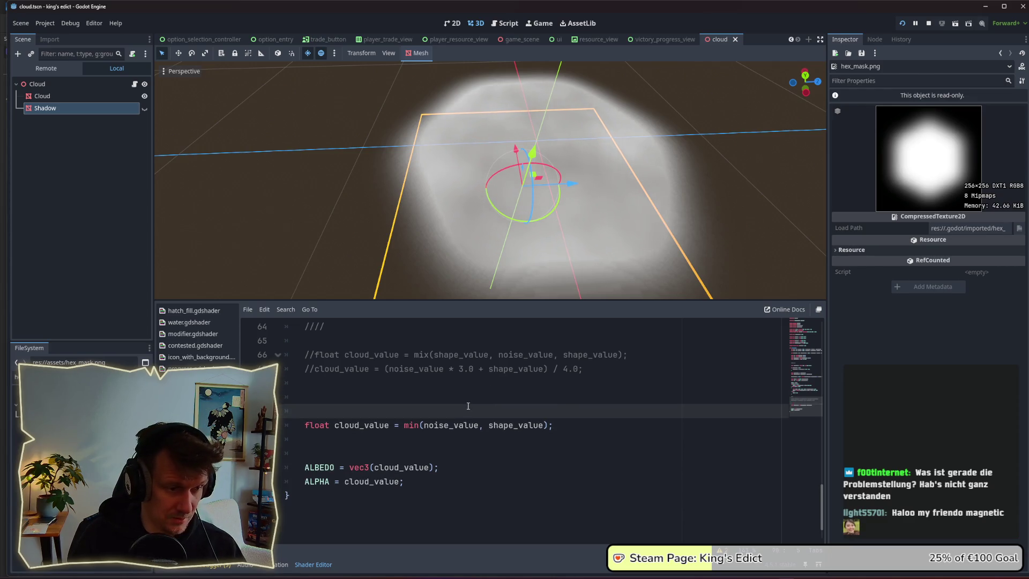
text(noise_value = max(0,noise_value*2.f-1.0)
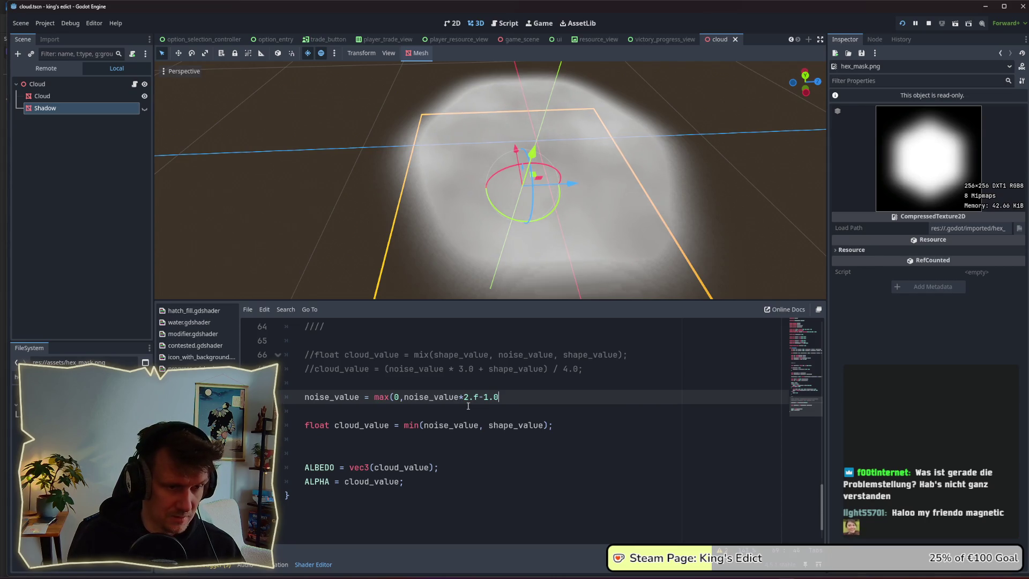
text();)
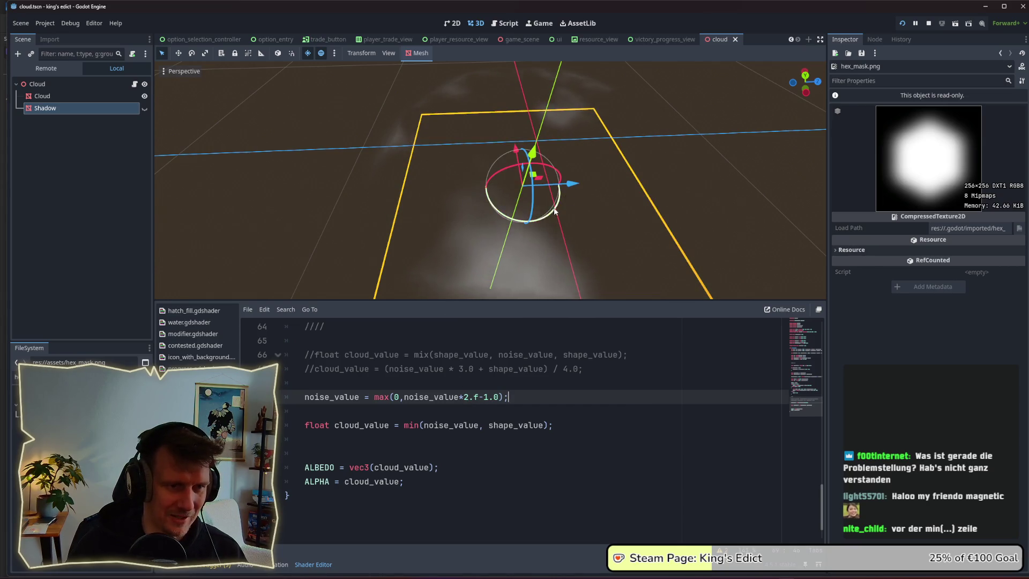
scroll(538, 237, down, 2)
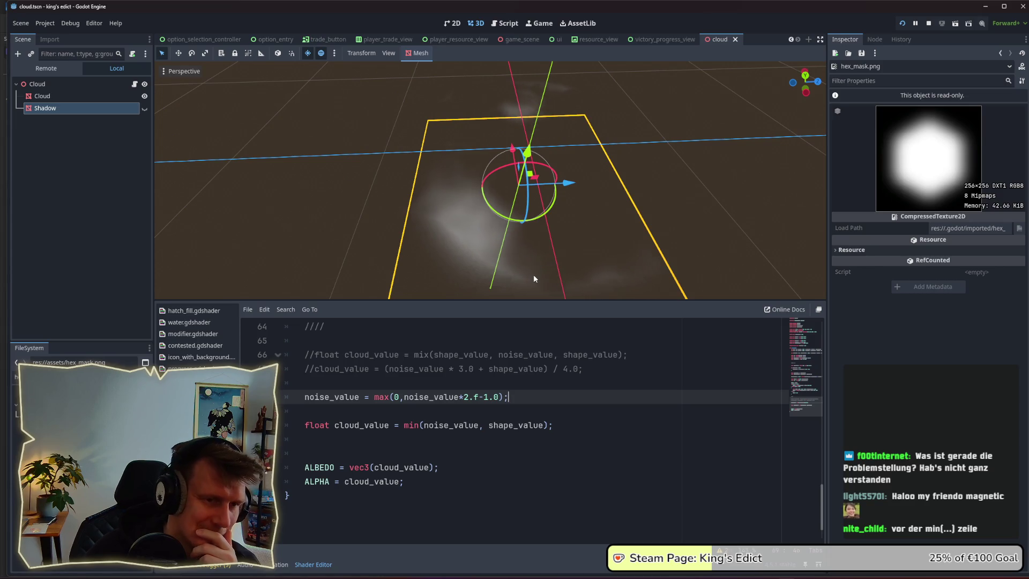
scroll(533, 259, down, 2)
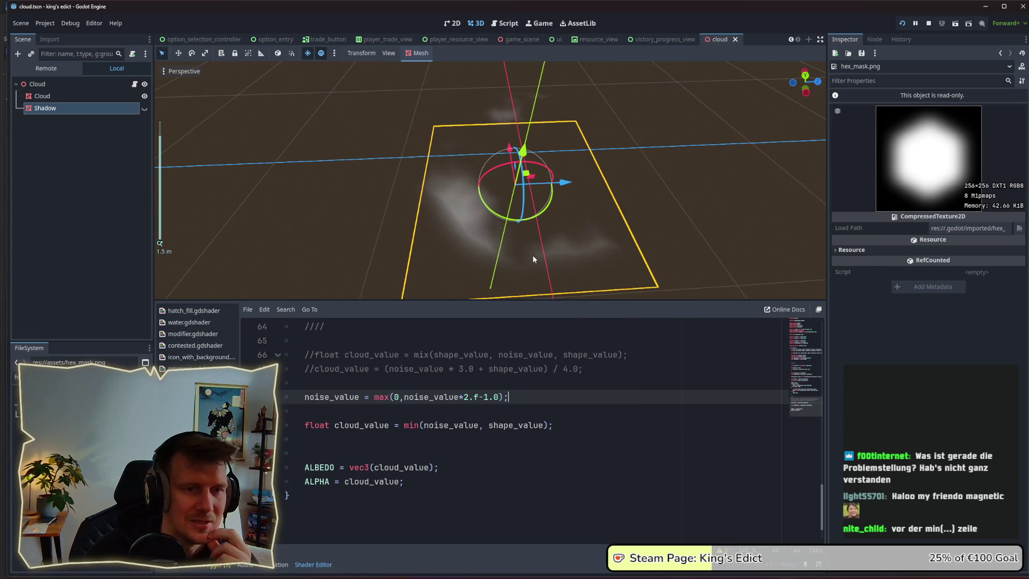
scroll(547, 222, down, 5)
mouse_move(548, 209)
mouse_down()
mouse_move(562, 227)
mouse_move(549, 254)
mouse_up()
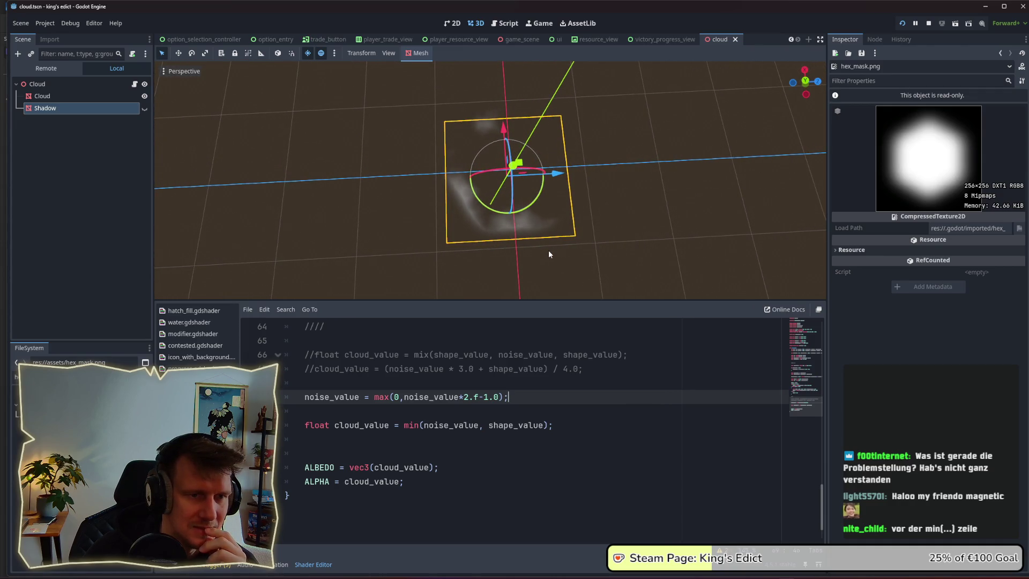
scroll(549, 251, up, 2)
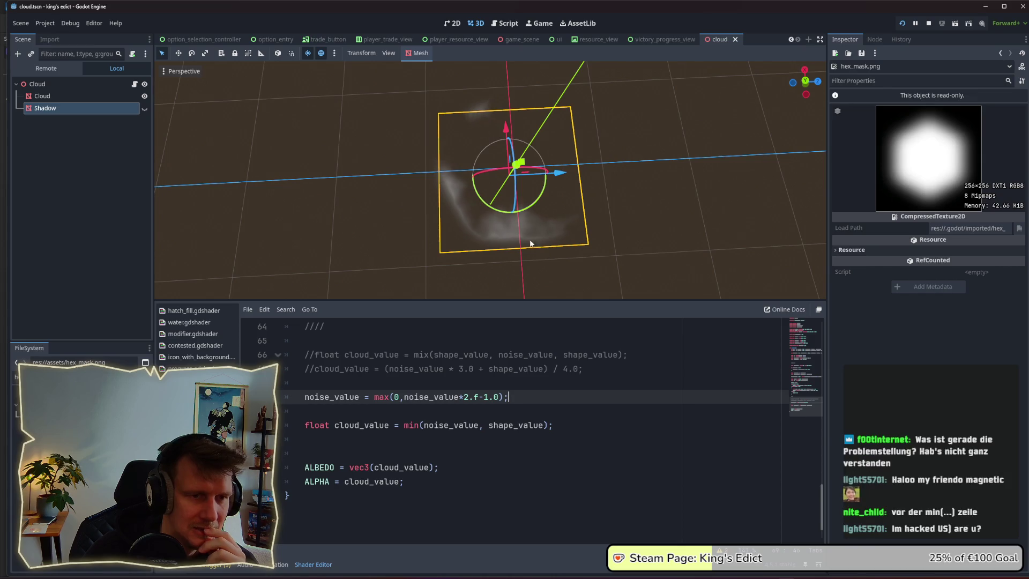
scroll(525, 234, up, 2)
scroll(524, 235, up, 2)
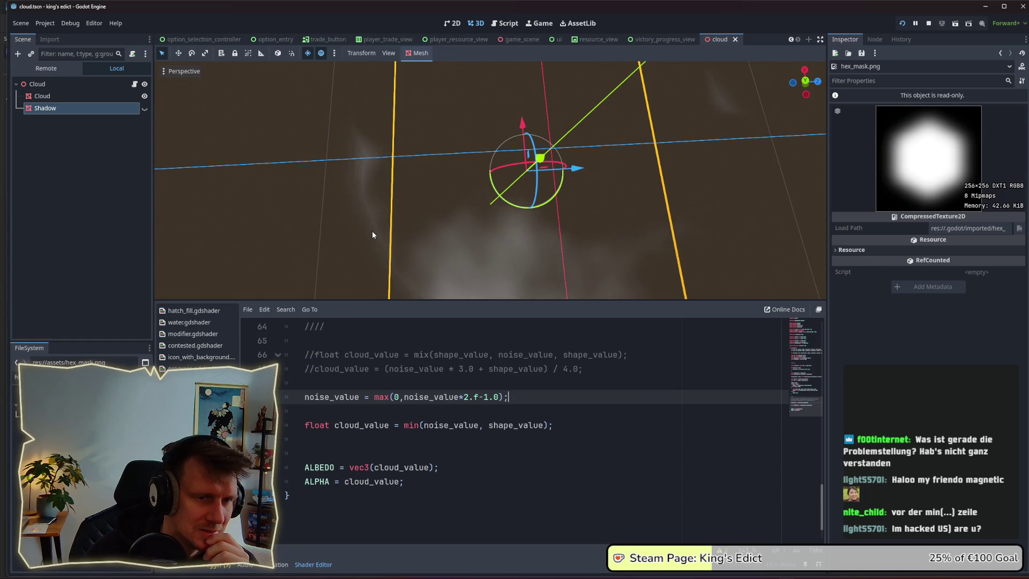
scroll(391, 227, down, 2)
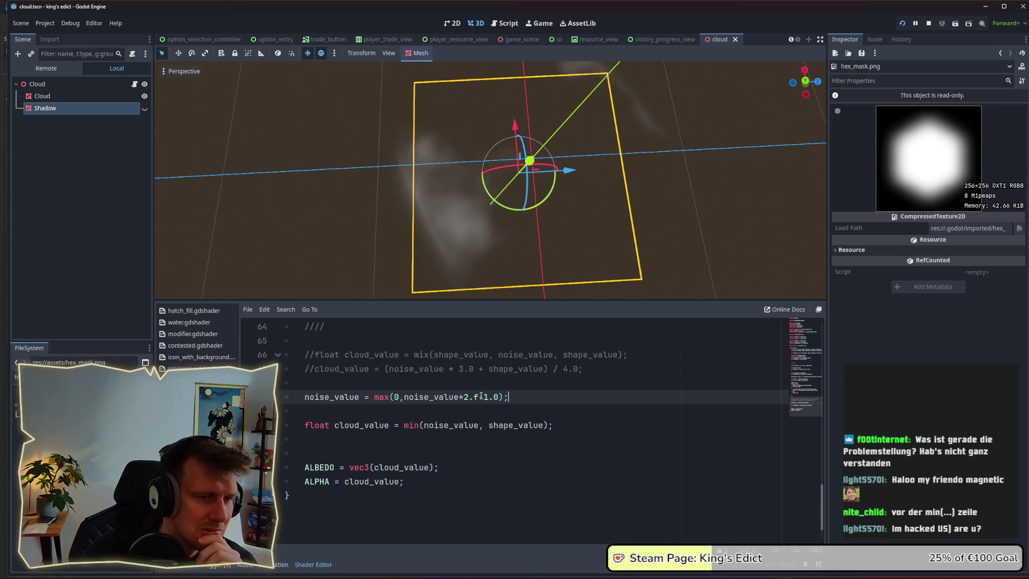
Change the noise offset from 1 to .5, briefly trying .2
click(485, 397)
key(BackSpace)
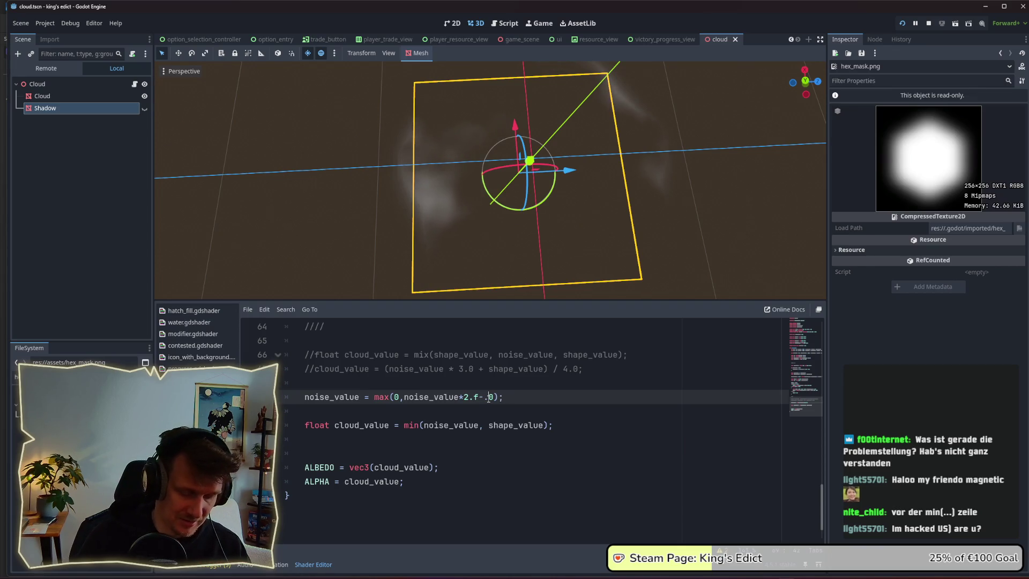
text(5)
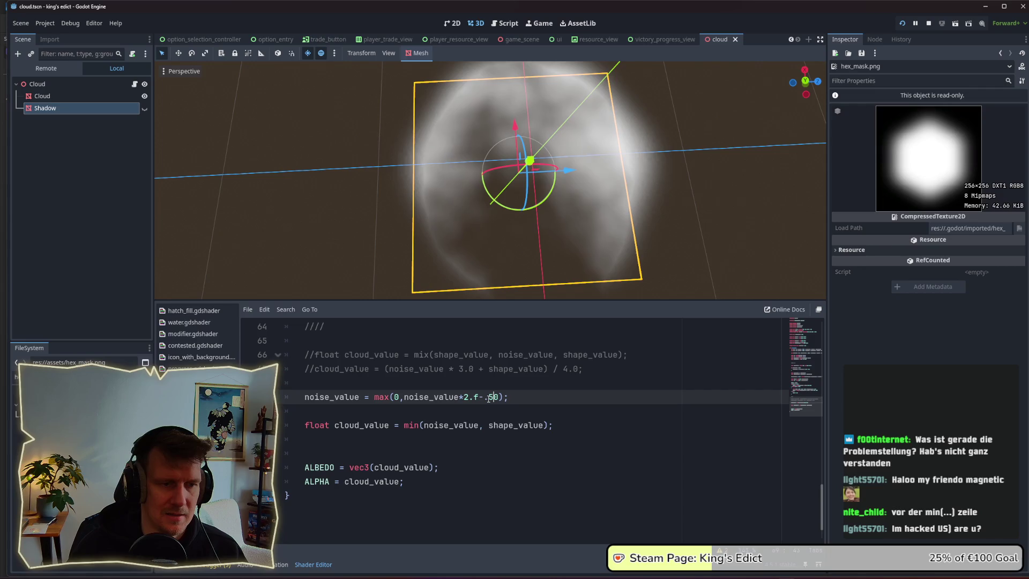
key(BackSpace)
key(Delete)
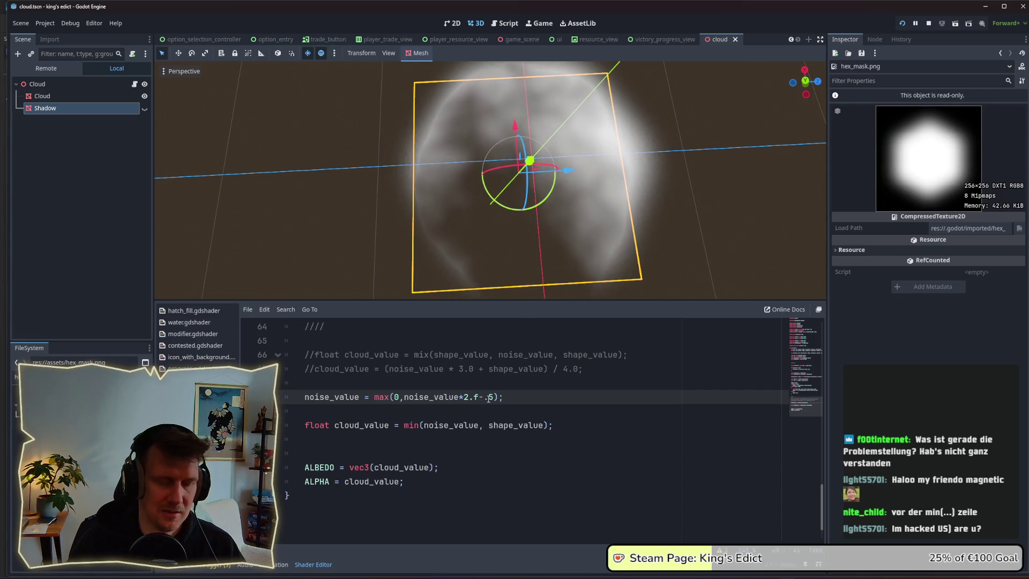
text(2)
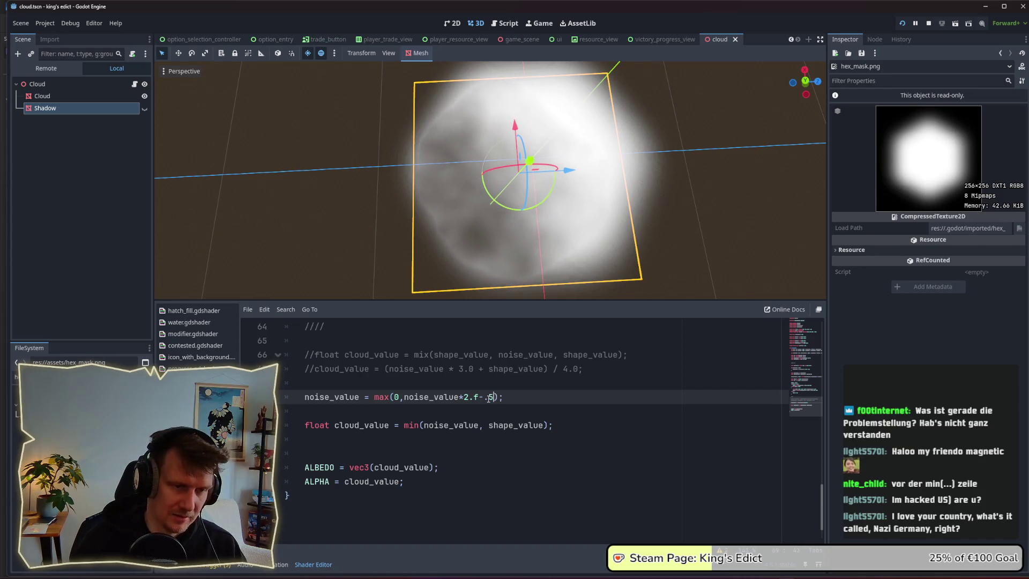
key(BackSpace)
text(5)
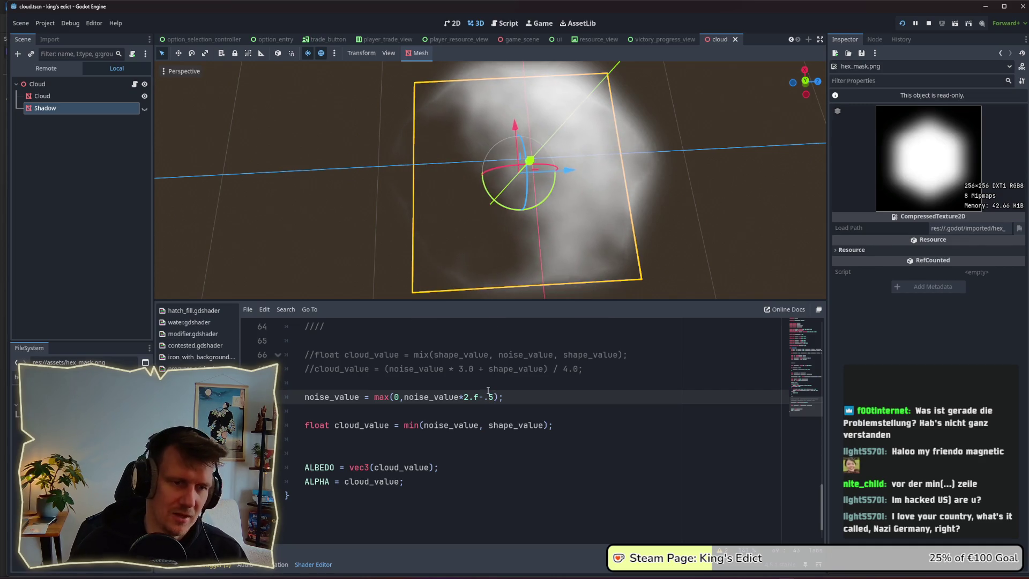
mouse_move(518, 217)
mouse_down()
mouse_move(524, 152)
mouse_move(523, 182)
mouse_up()
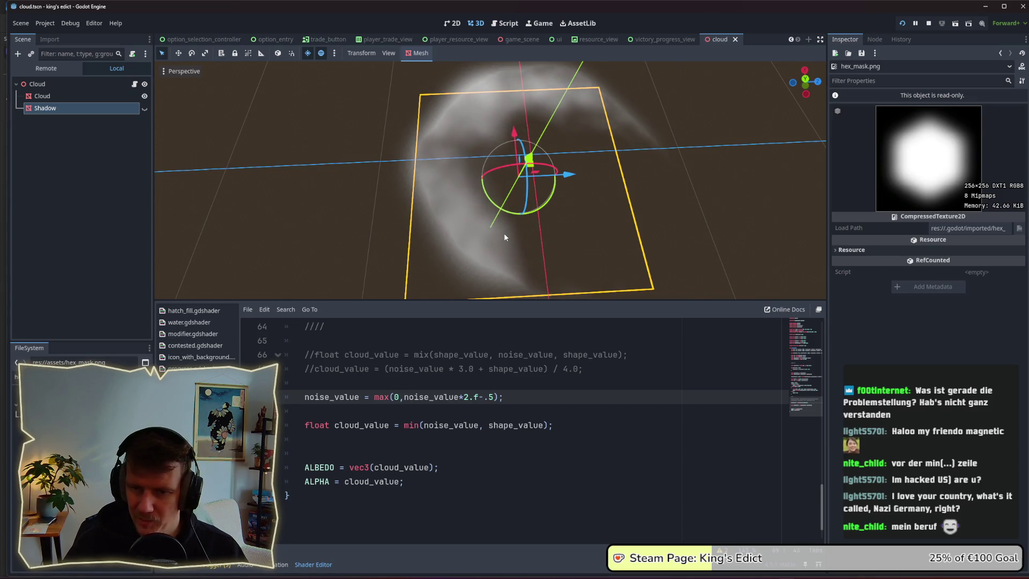
Comment out the noise_value max() remap line with //
click(305, 397)
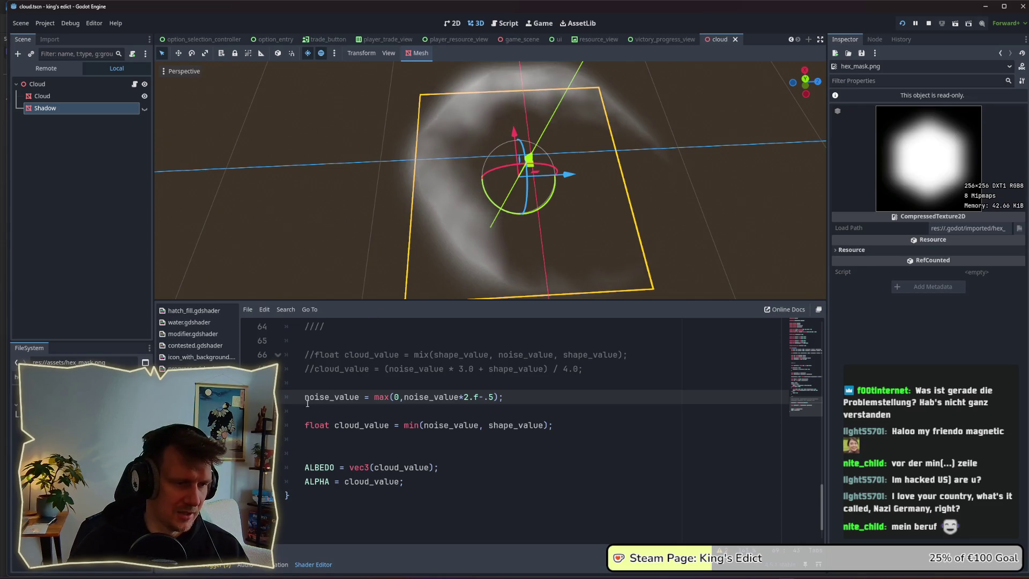
text(//)
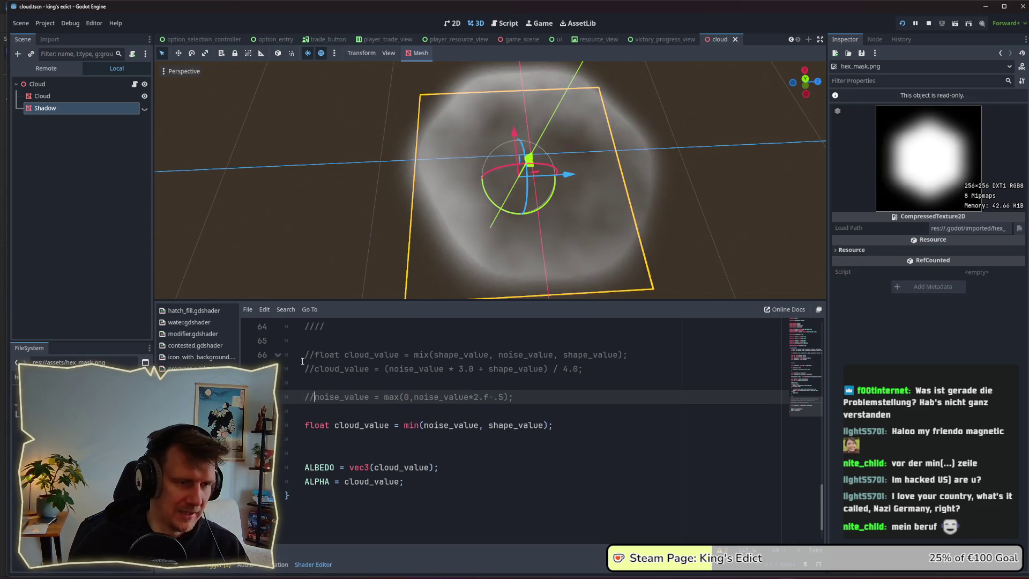
scroll(575, 198, up, 3)
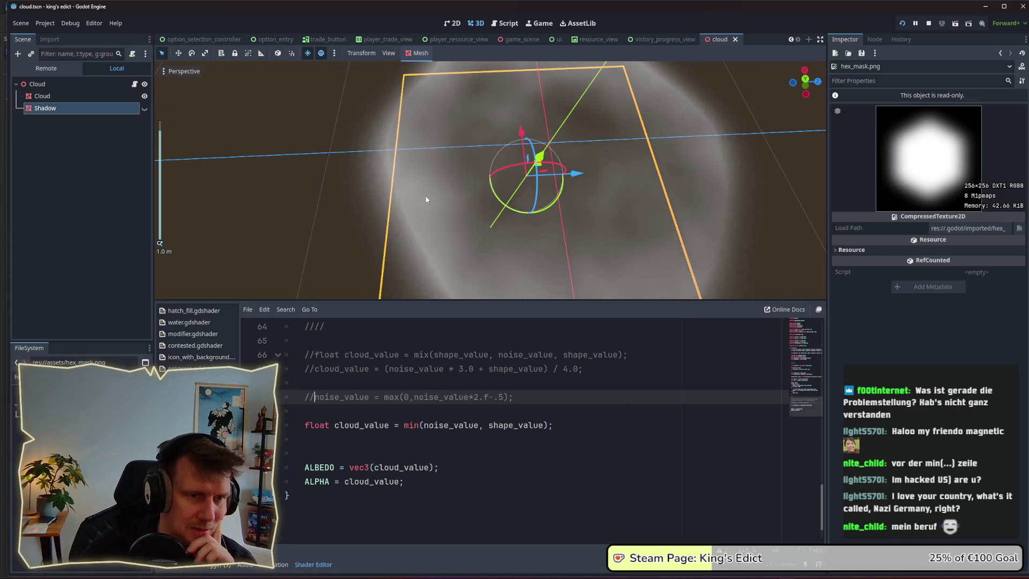
scroll(425, 177, down, 3)
drag(426, 161, 467, 192)
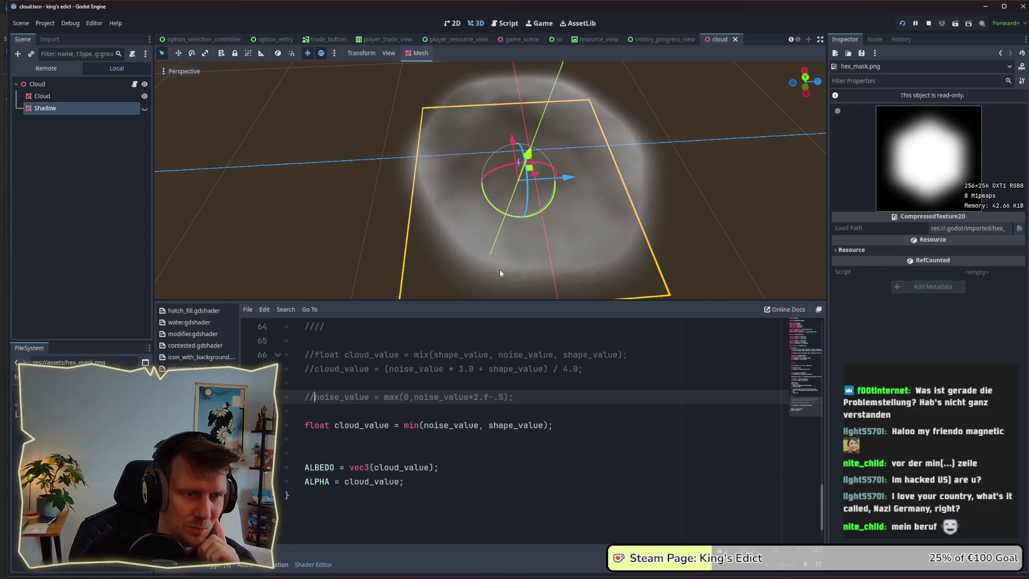
scroll(587, 269, down, 1)
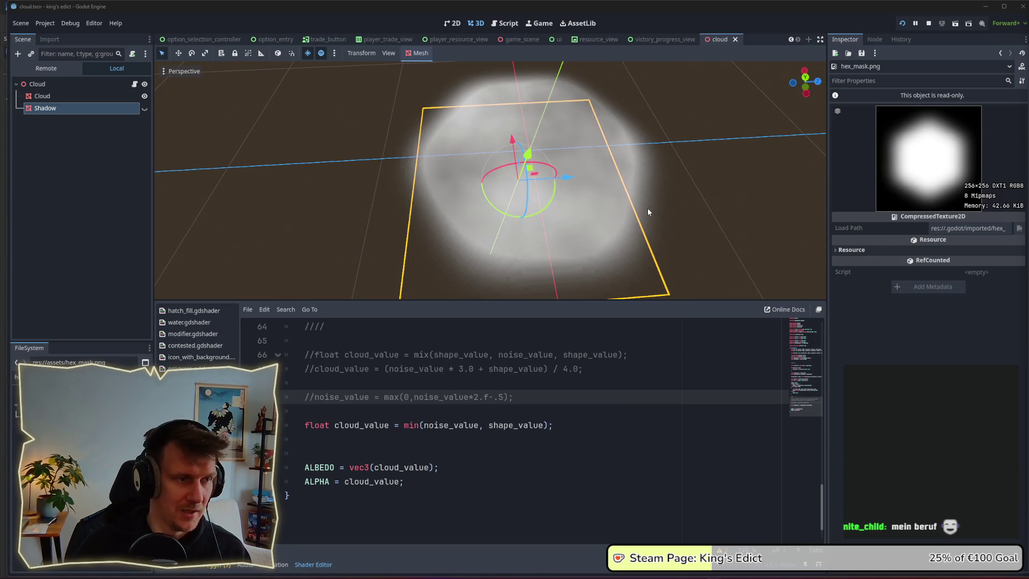
Delete the blank line below cloud_value and save the scene
click(367, 438)
key(BackSpace)
key(ctrl+s)
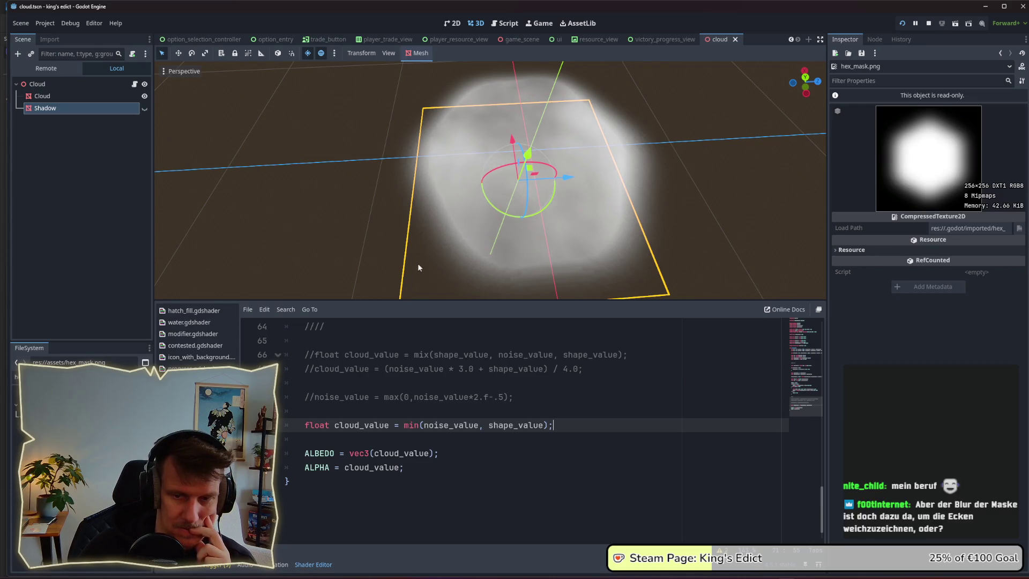
scroll(541, 211, down, 3)
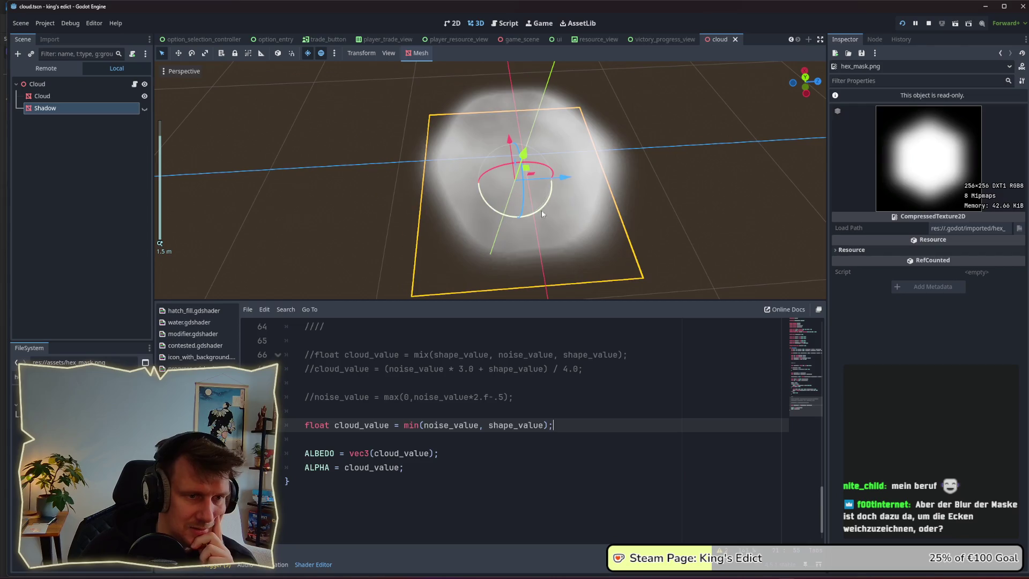
scroll(511, 245, up, 2)
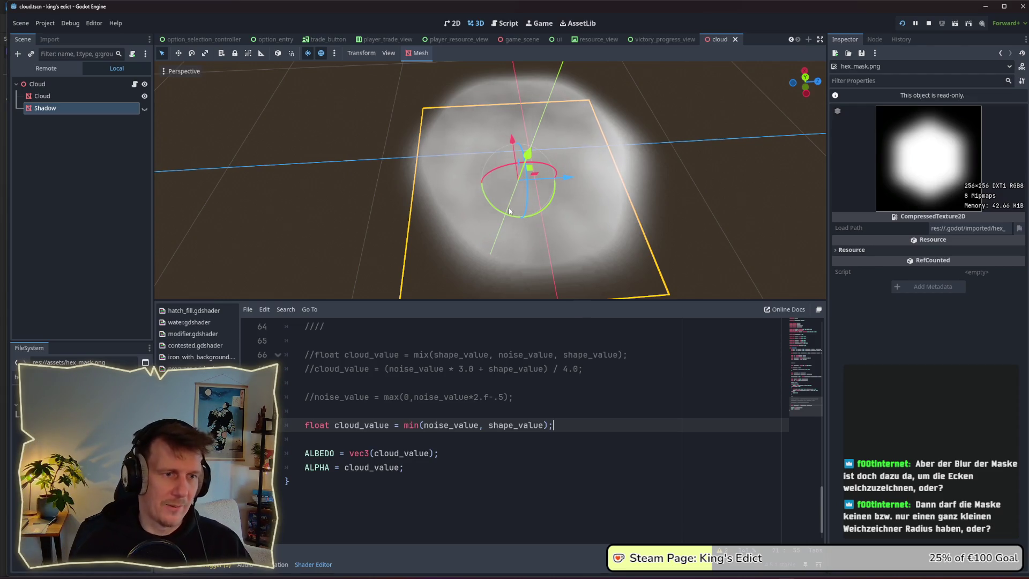
drag(496, 233, 496, 221)
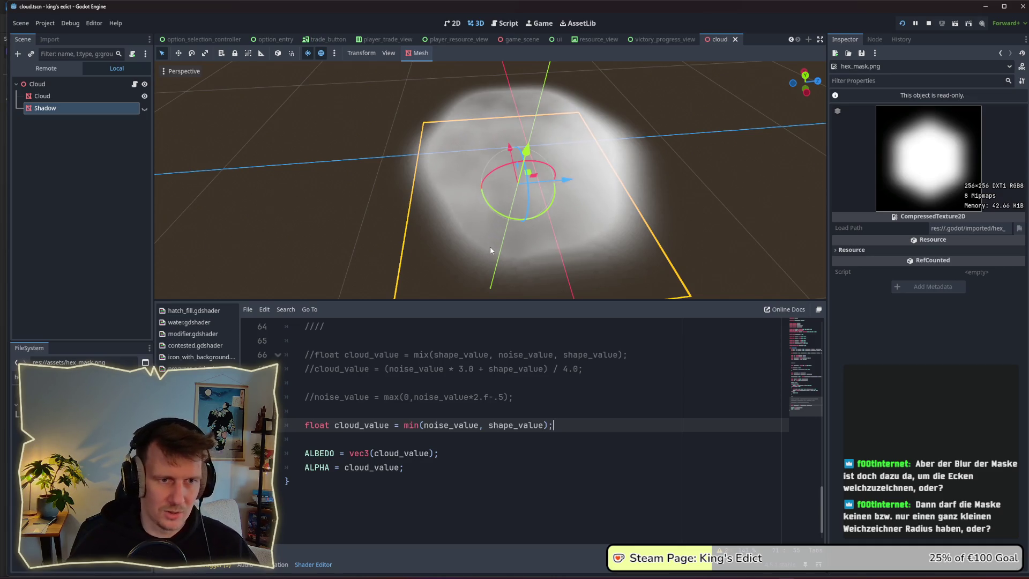
mouse_move(480, 242)
mouse_down()
mouse_move(480, 223)
mouse_move(480, 255)
mouse_up()
mouse_move(532, 225)
mouse_down()
mouse_move(567, 231)
mouse_move(555, 247)
mouse_move(551, 231)
mouse_move(555, 250)
mouse_move(570, 146)
mouse_move(577, 236)
mouse_move(561, 232)
mouse_up()
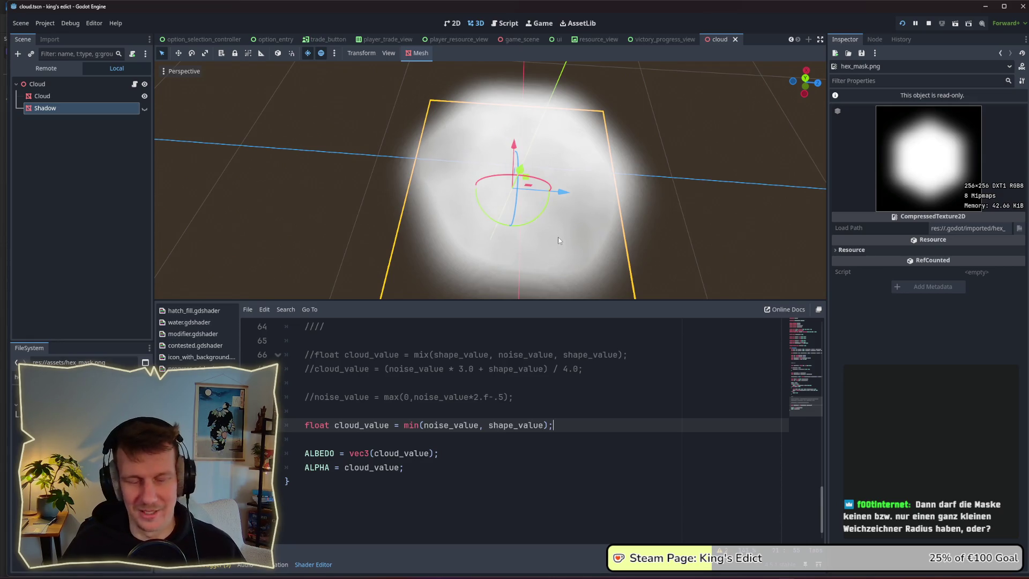
scroll(546, 223, down, 4)
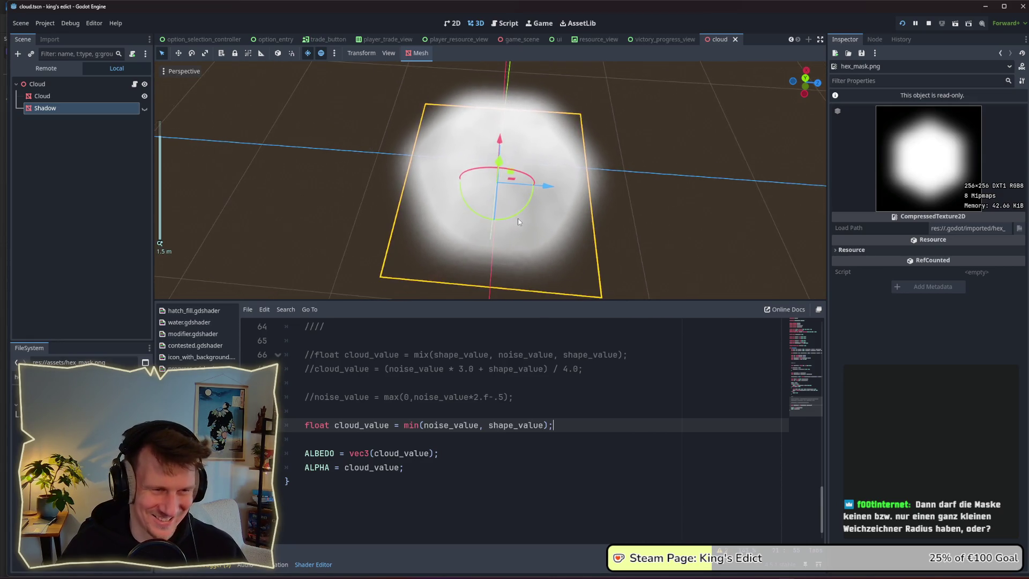
scroll(518, 218, up, 4)
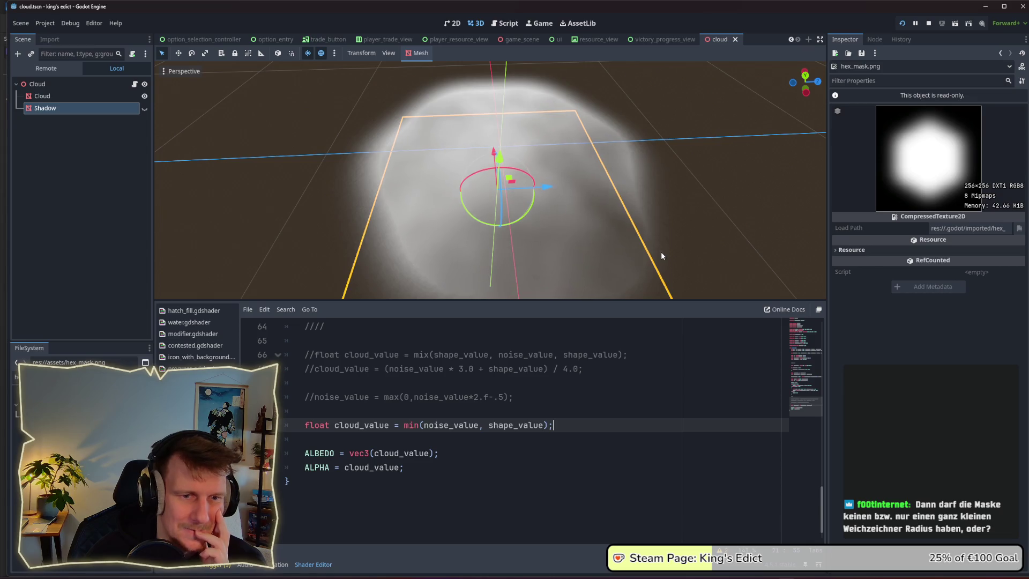
scroll(660, 257, down, 2)
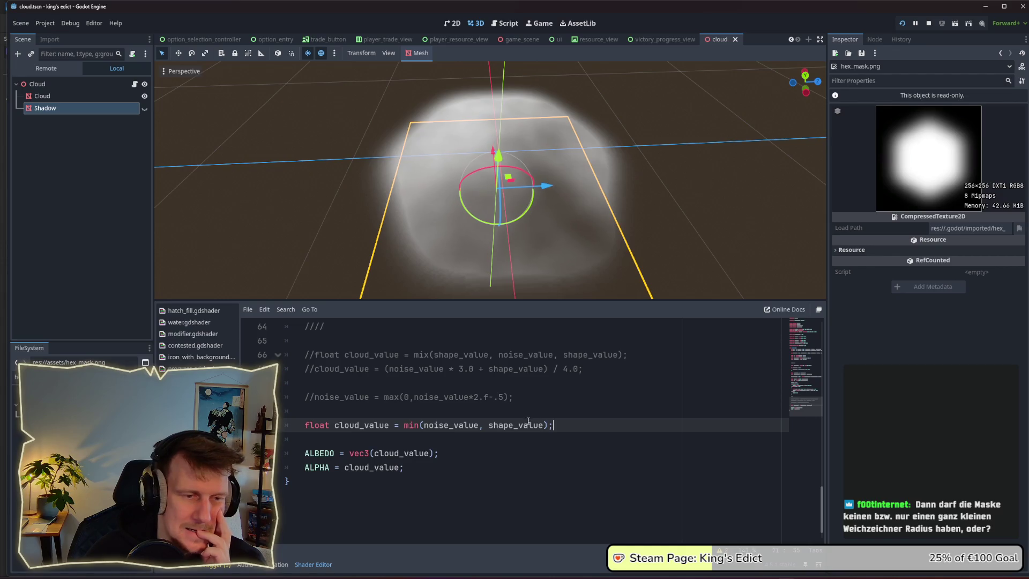
scroll(483, 437, up, 3)
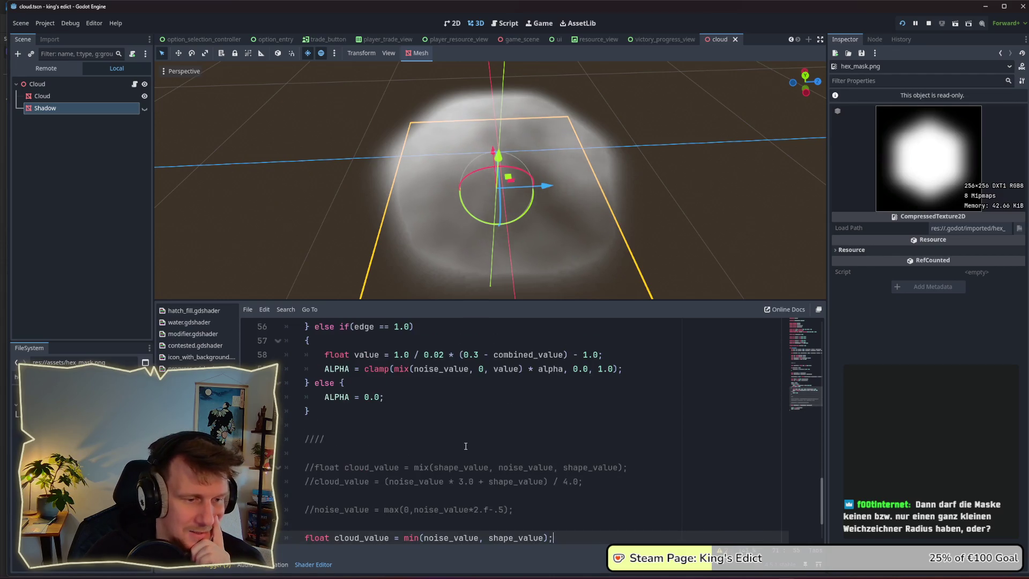
scroll(466, 446, down, 1)
double_click(440, 498)
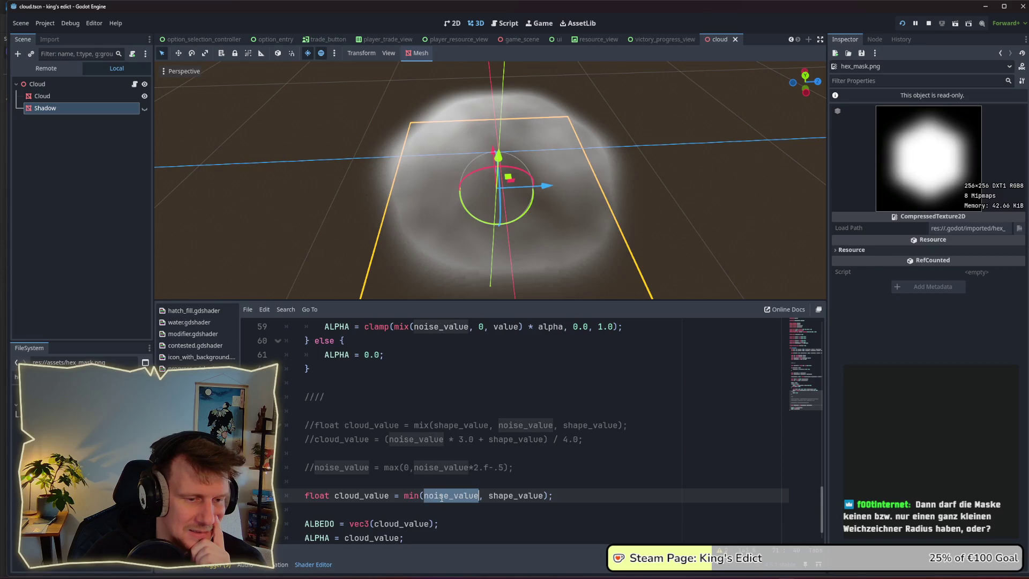
scroll(387, 465, down, 1)
double_click(376, 467)
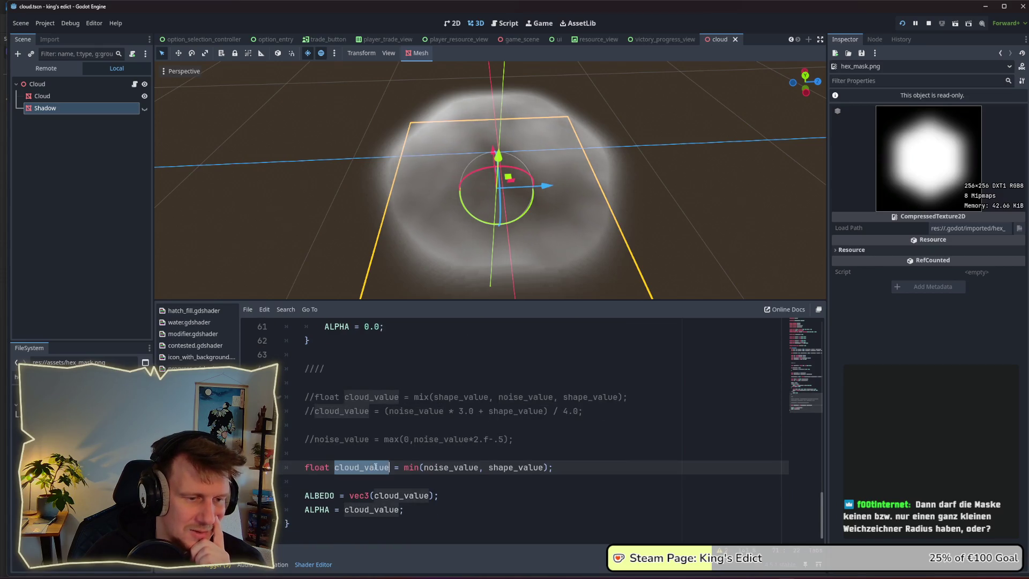
drag(403, 468, 478, 467)
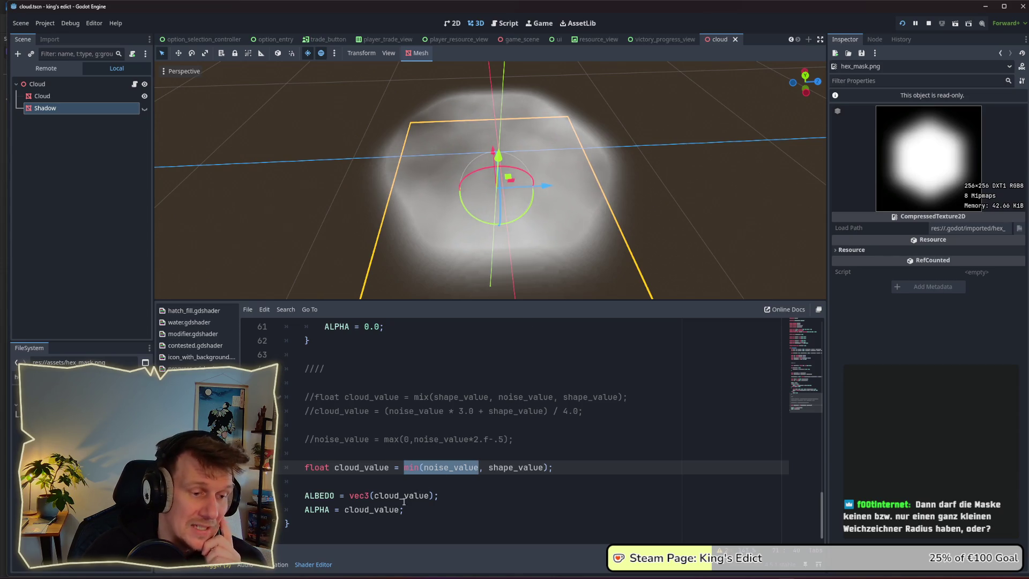
double_click(378, 510)
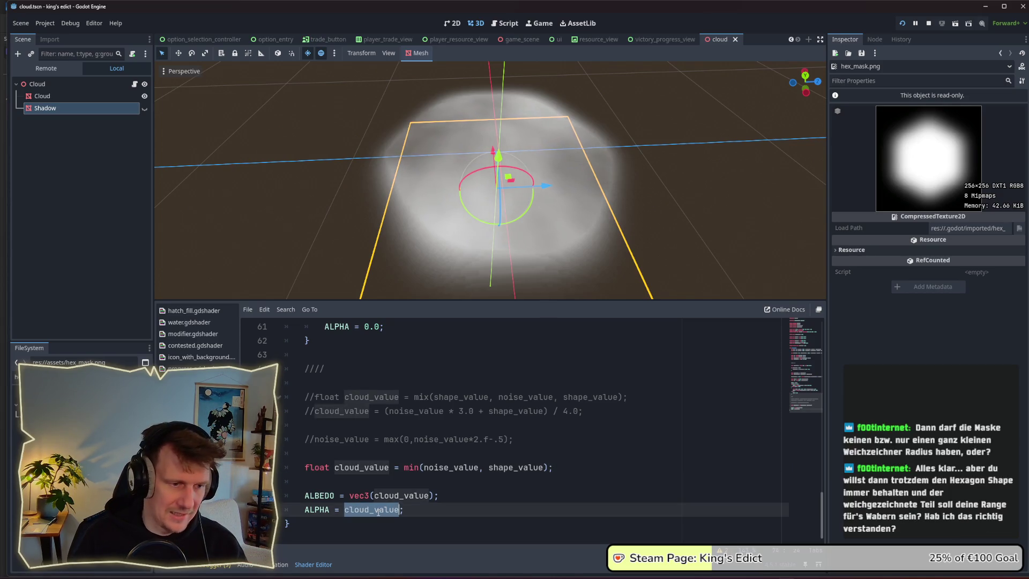
text(1.0)
key(ctrl+s)
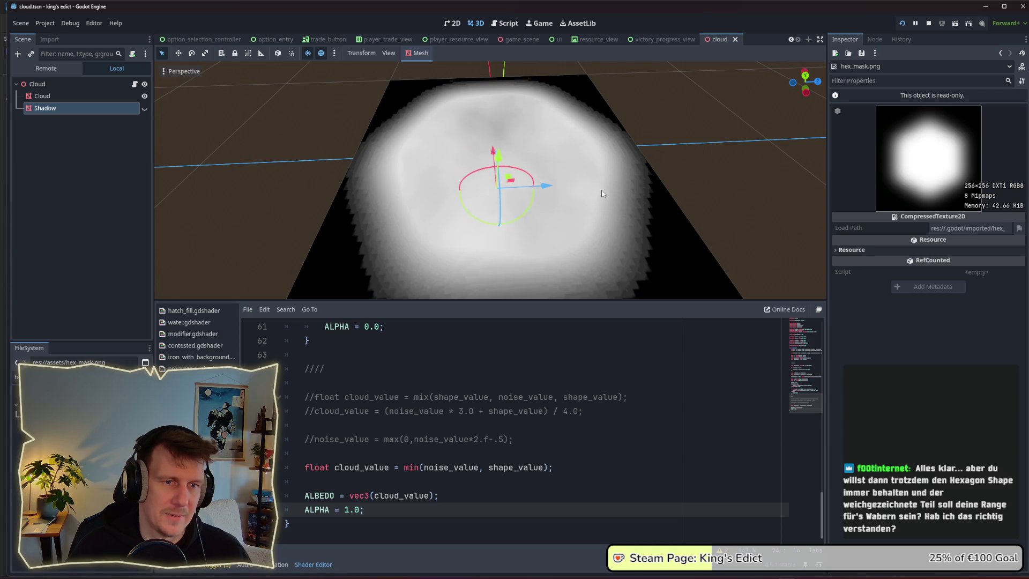
scroll(650, 204, up, 5)
drag(690, 183, 693, 216)
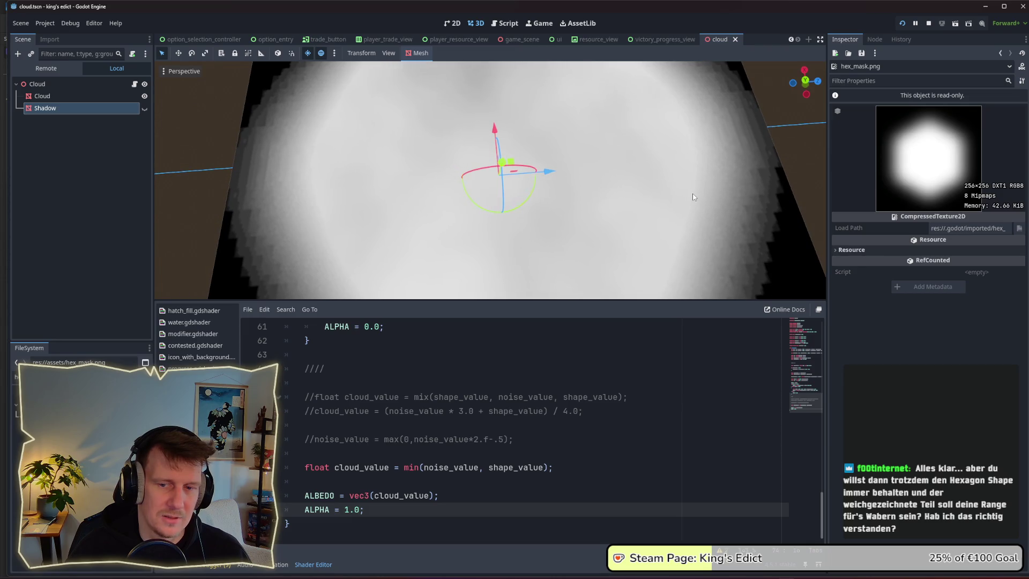
scroll(694, 197, down, 3)
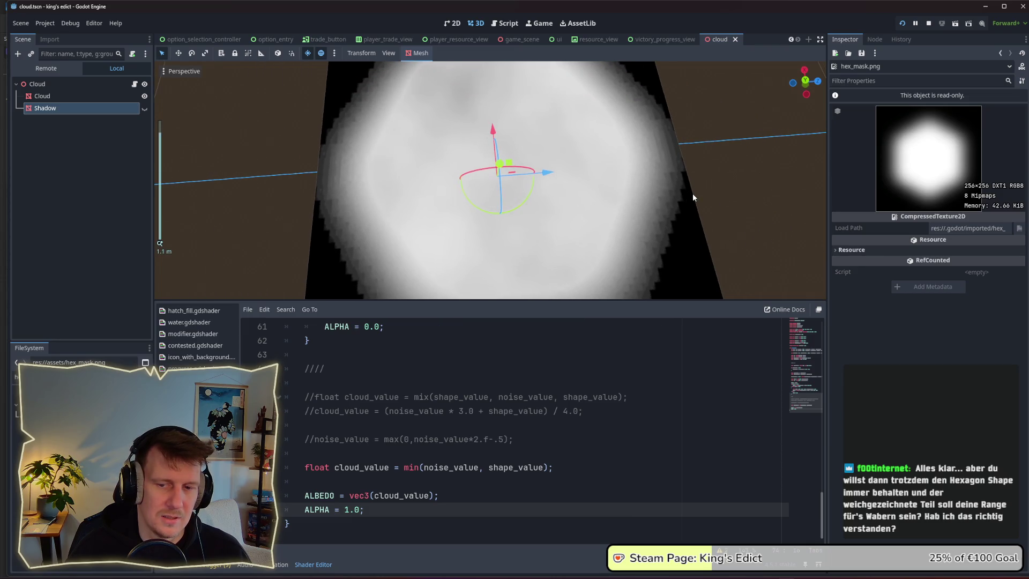
double_click(346, 509)
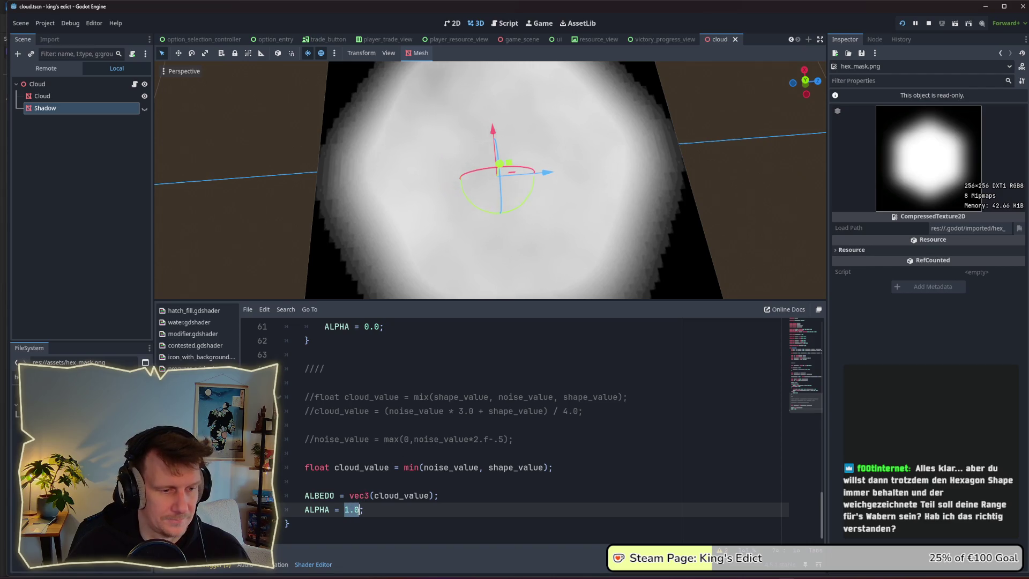
double_click(366, 470)
double_click(346, 509)
text(cloud_value)
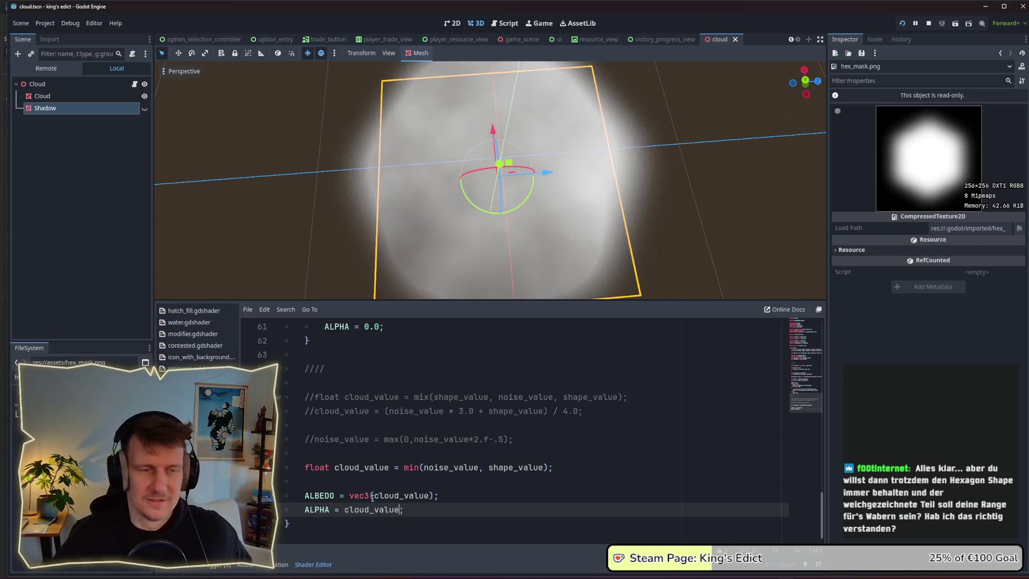
Zoom and orbit the 3D viewport to frame the cloud's soft edge
scroll(571, 172, down, 2)
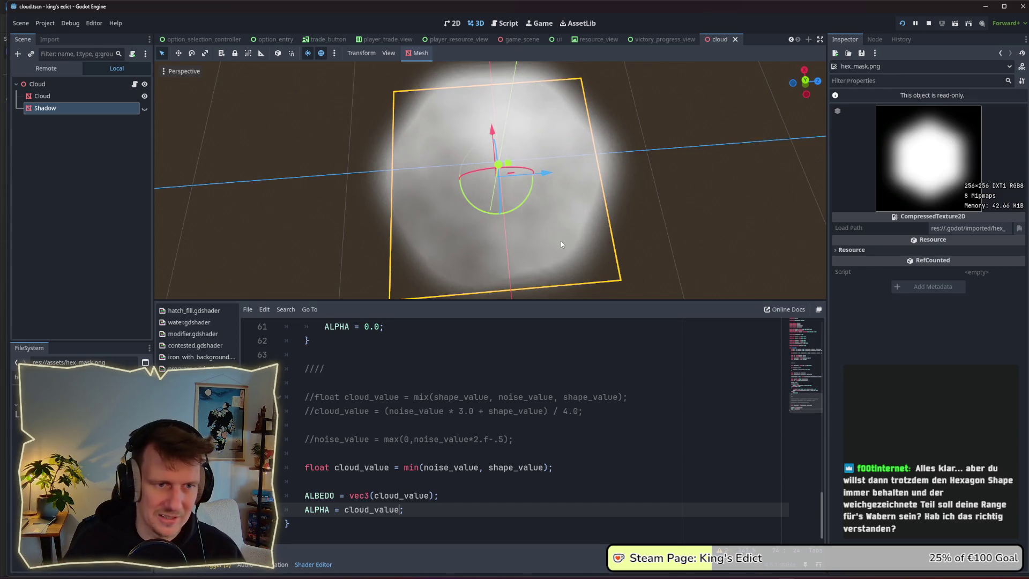
scroll(555, 251, up, 2)
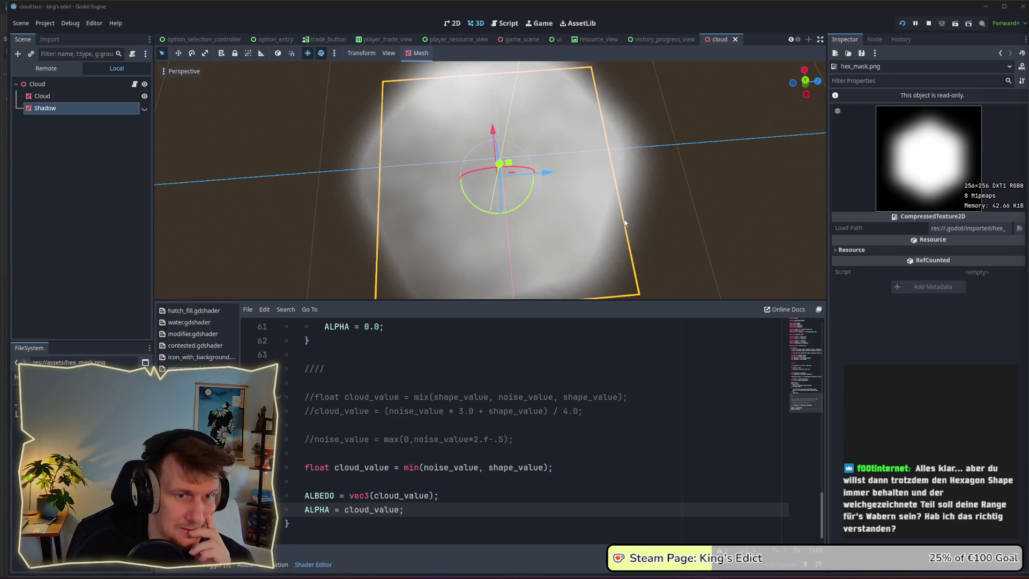
drag(584, 244, 547, 236)
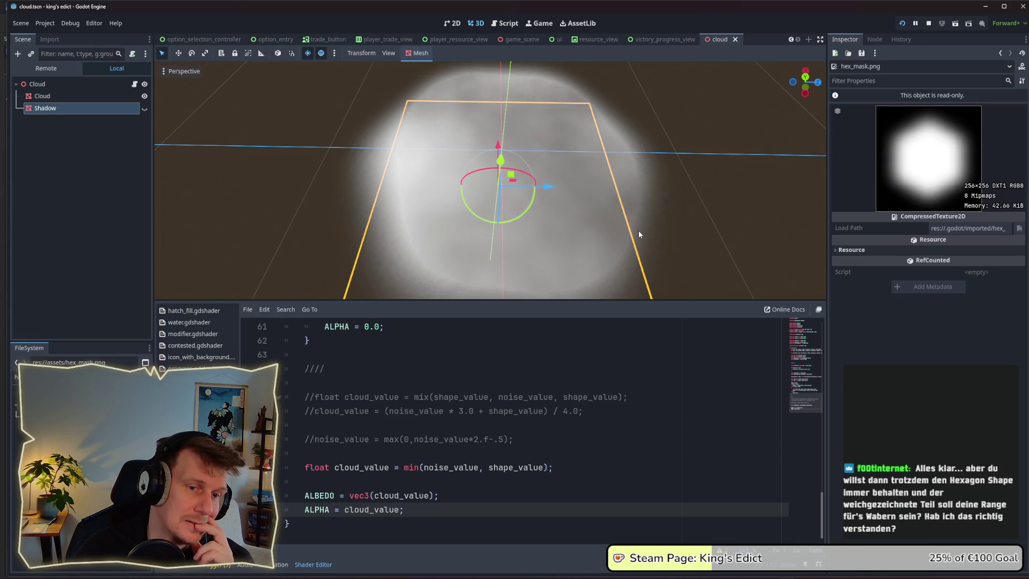
scroll(639, 234, down, 2)
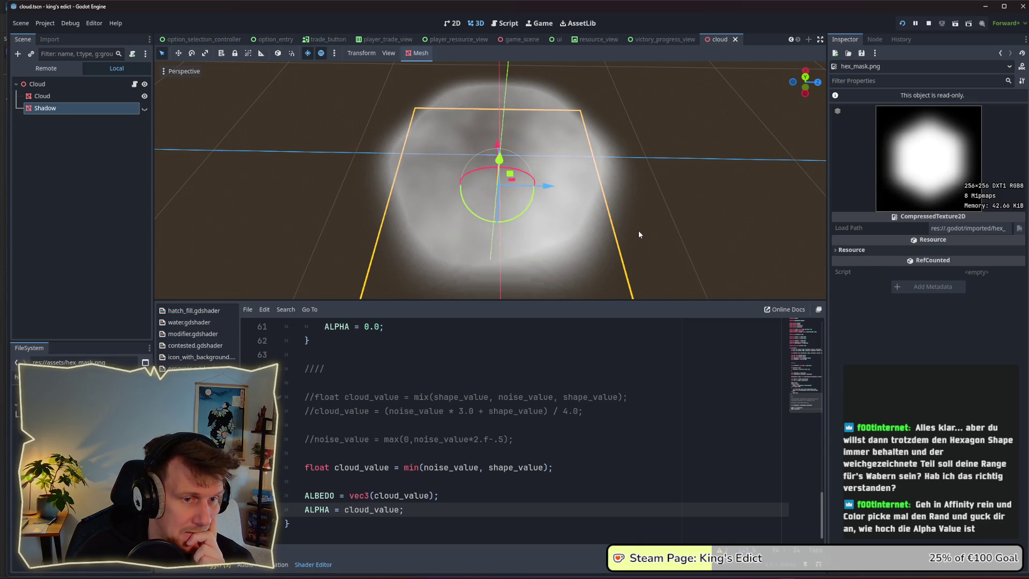
scroll(602, 238, up, 2)
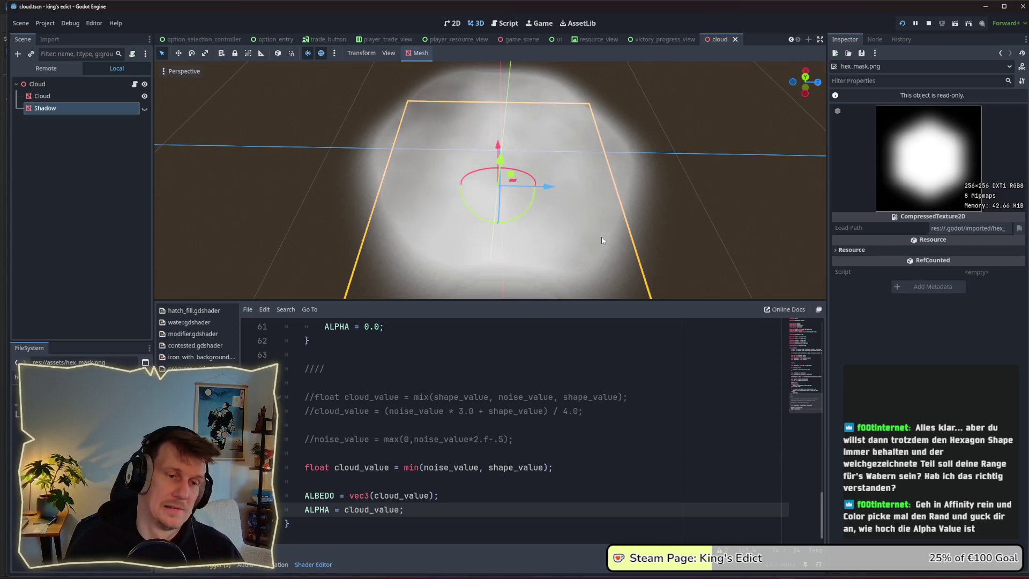
scroll(601, 240, down, 1)
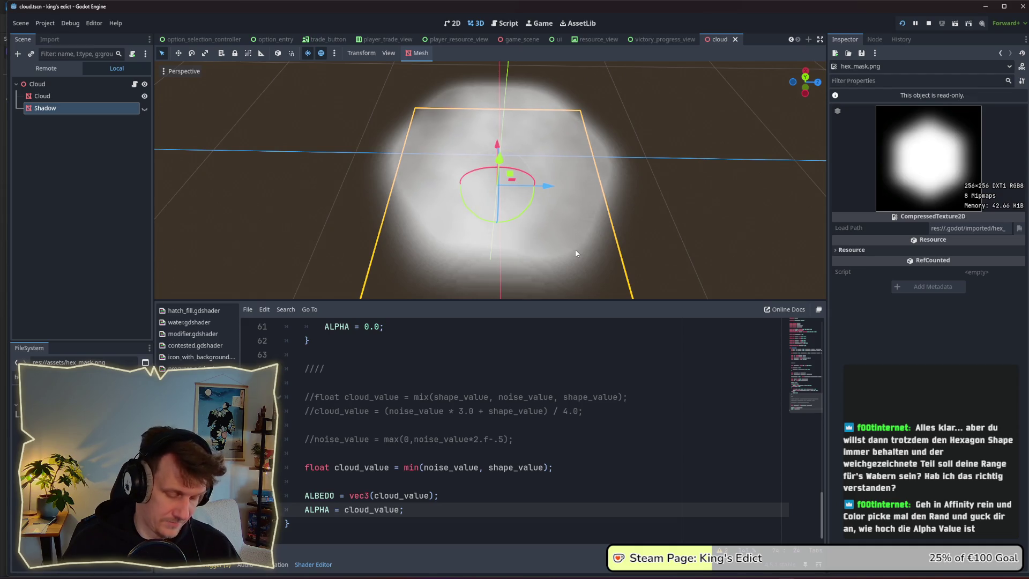
Capture a screen-region screenshot of the cloud's soft edge
key(super+shift+s)
drag(529, 194, 638, 268)
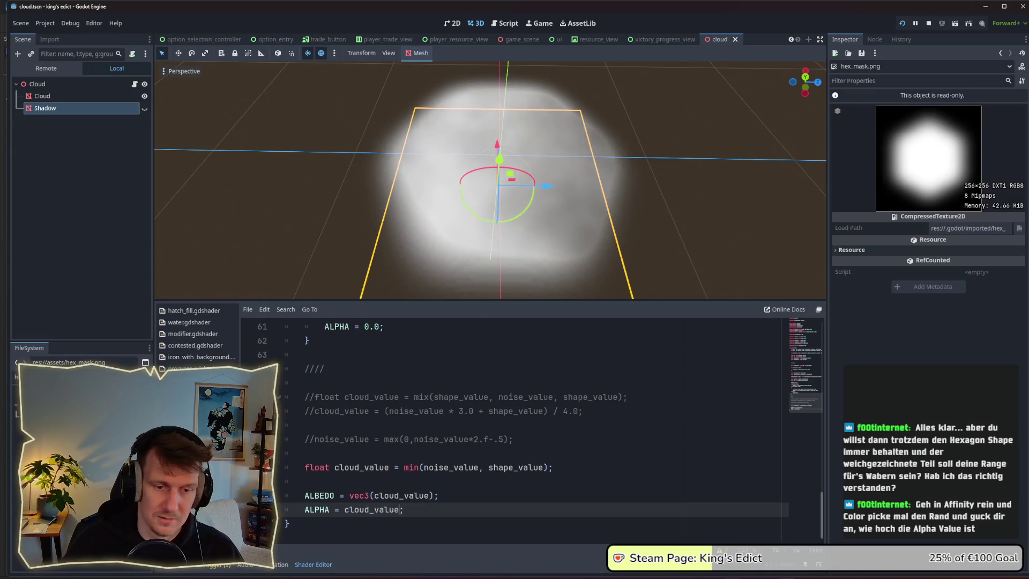
key(alt+Tab)
Paste the cloud screenshot in the Designer persona and move it beside hex_mask
click(16, 24)
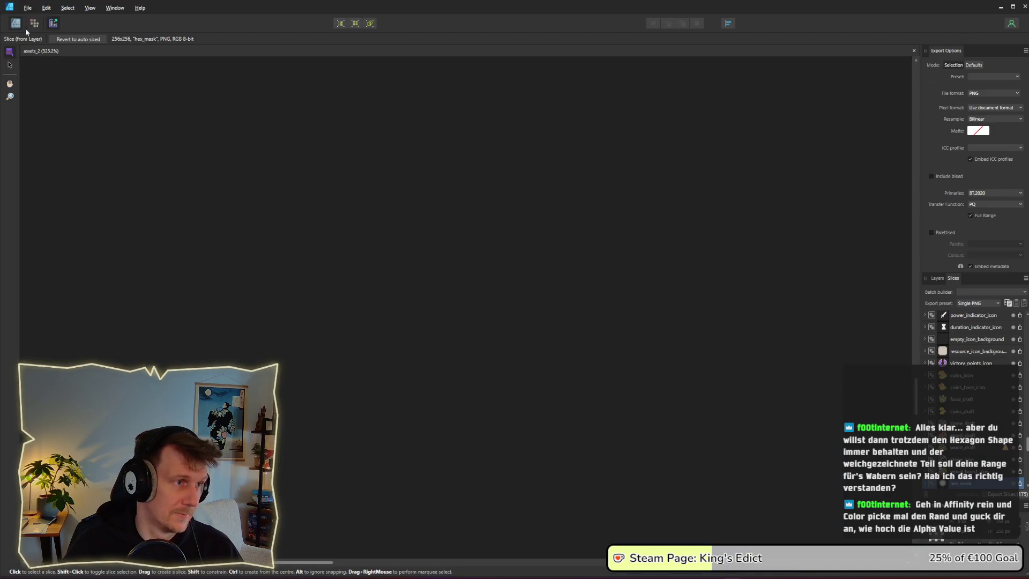
key(ctrl+v)
mouse_move(419, 253)
mouse_down()
mouse_move(185, 210)
mouse_move(198, 210)
mouse_up()
scroll(386, 203, left, 5)
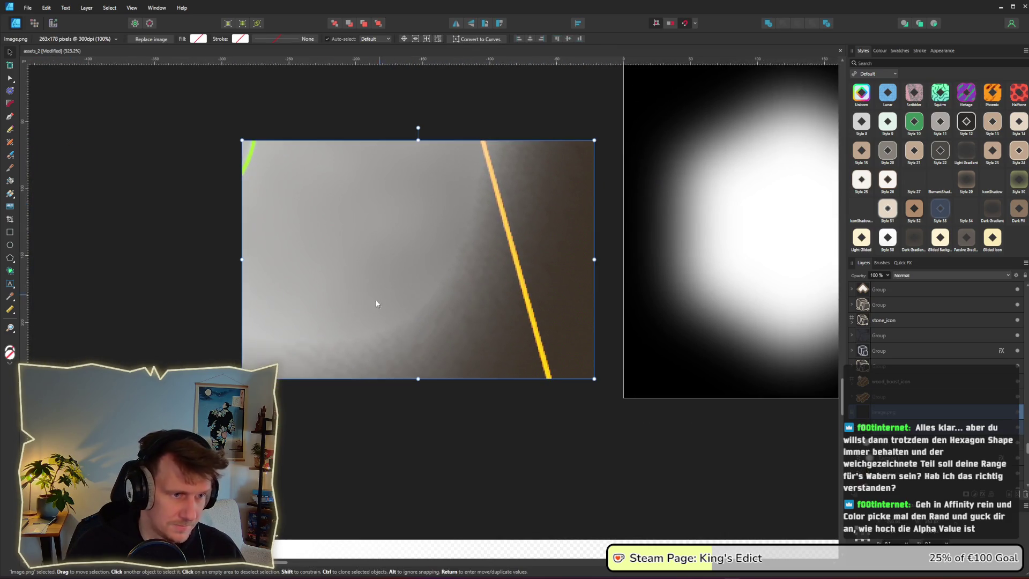
scroll(349, 326, down, 1)
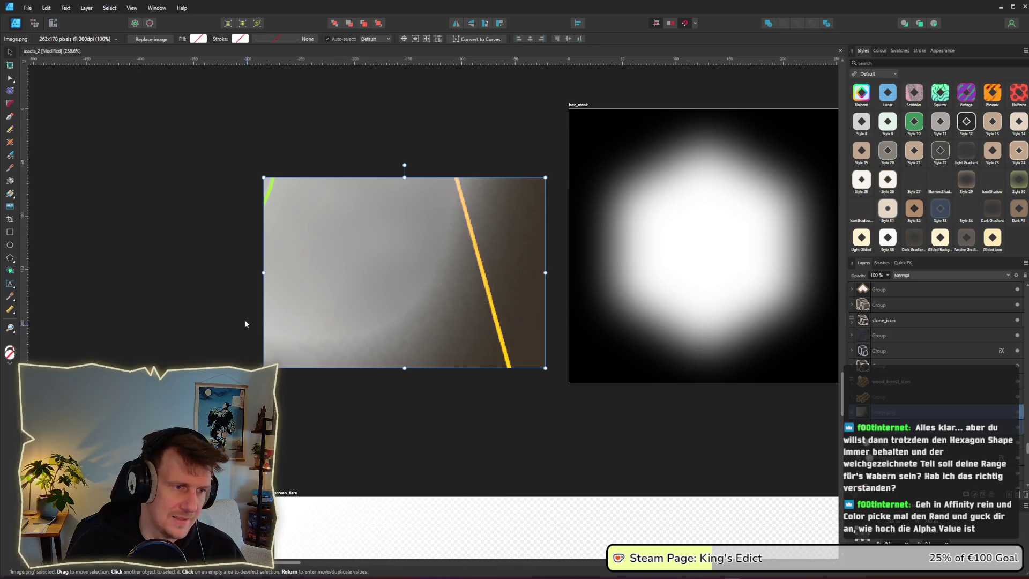
Sample the grey near the cloud's edge with the Colour Picker Tool
click(9, 296)
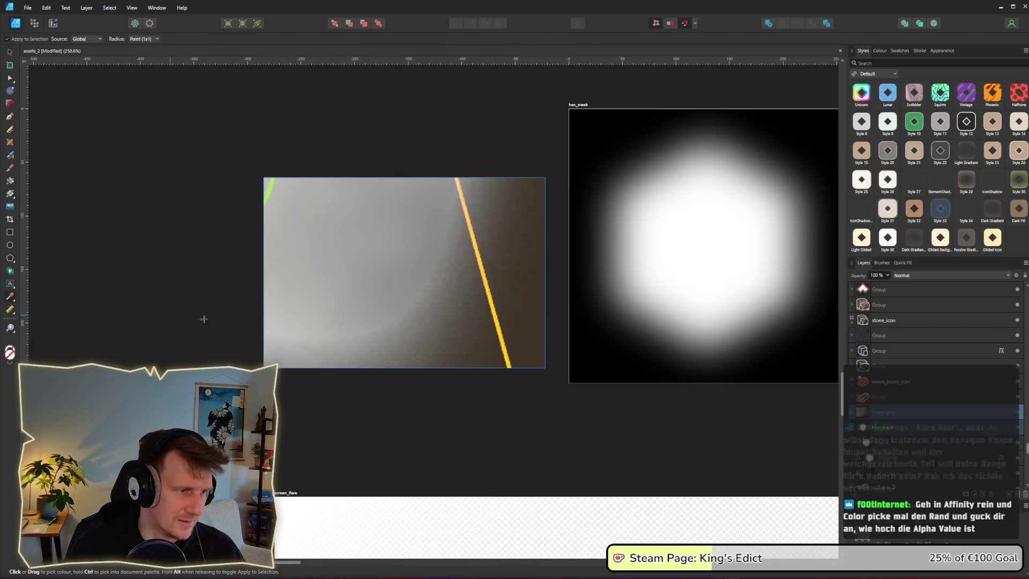
click(290, 335)
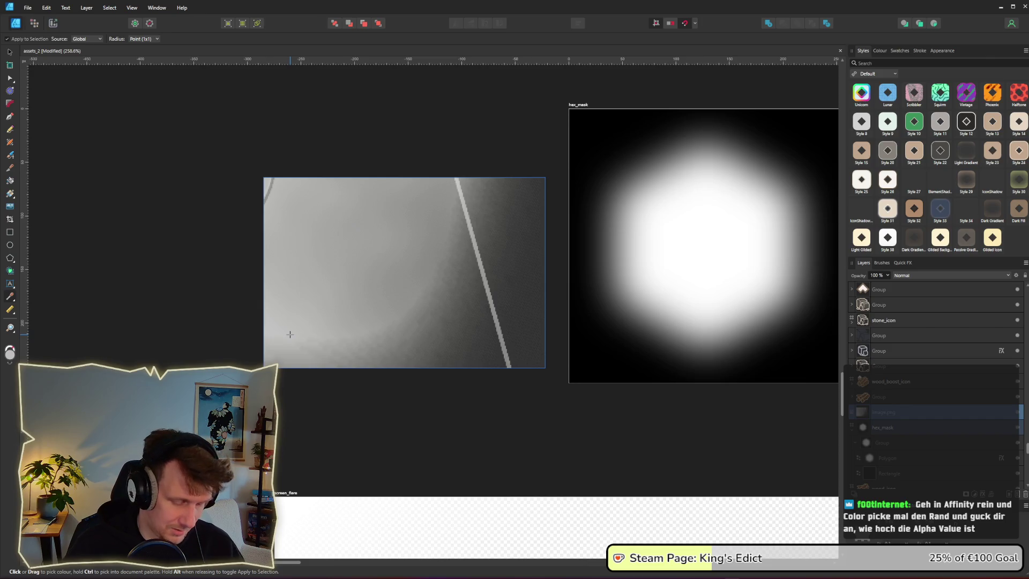
click(151, 287)
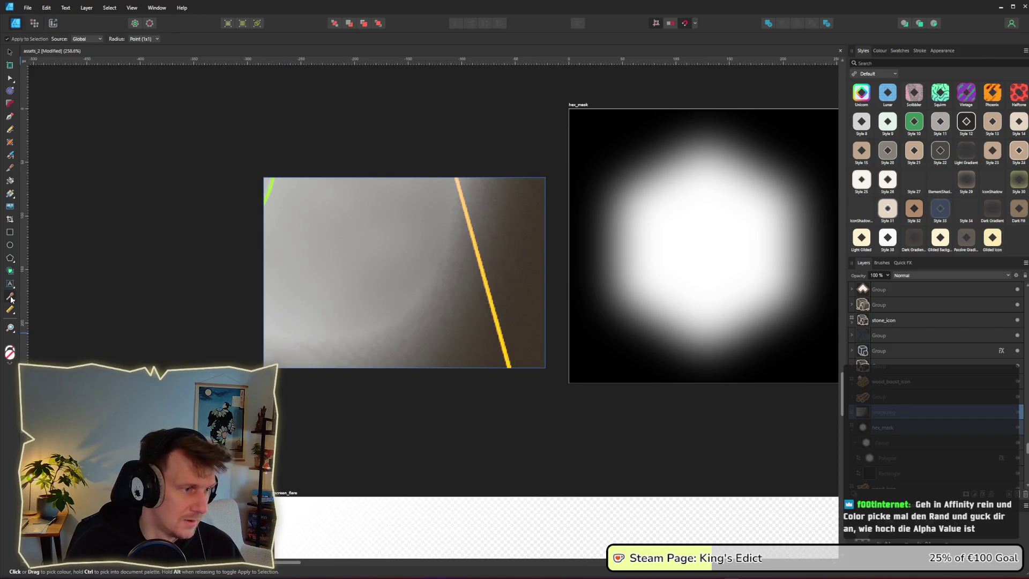
click(10, 52)
key(ctrl+d)
Select the pasted screenshot and sample the colour at the cloud's fading edge
click(375, 338)
scroll(322, 366, up, 3)
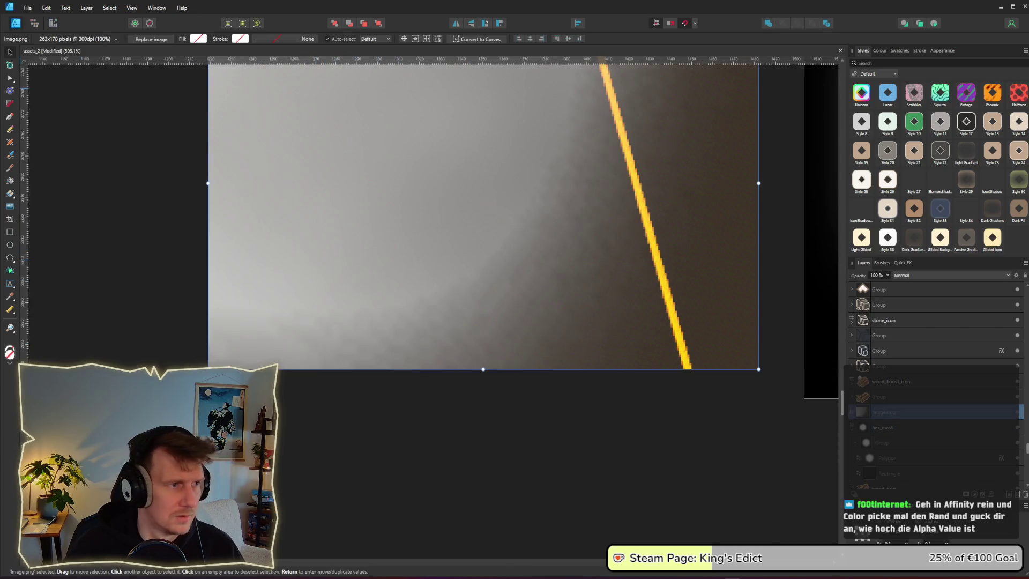
right_click(280, 316)
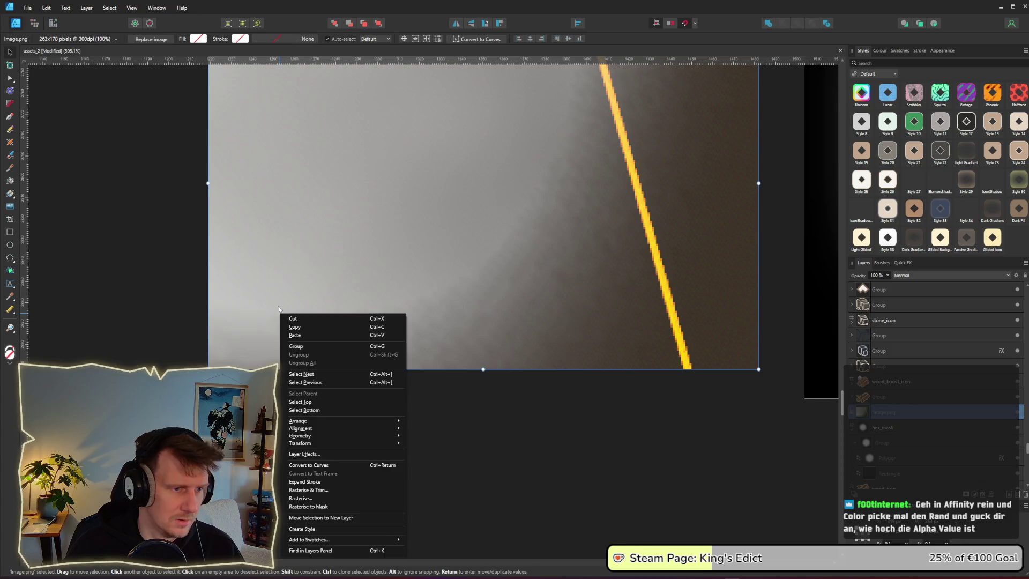
key(Escape)
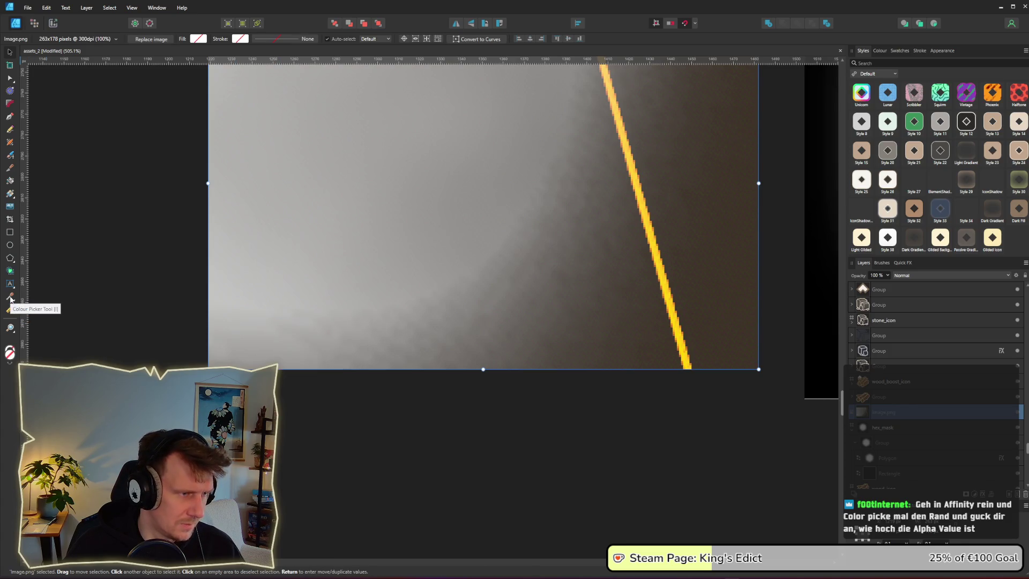
click(10, 298)
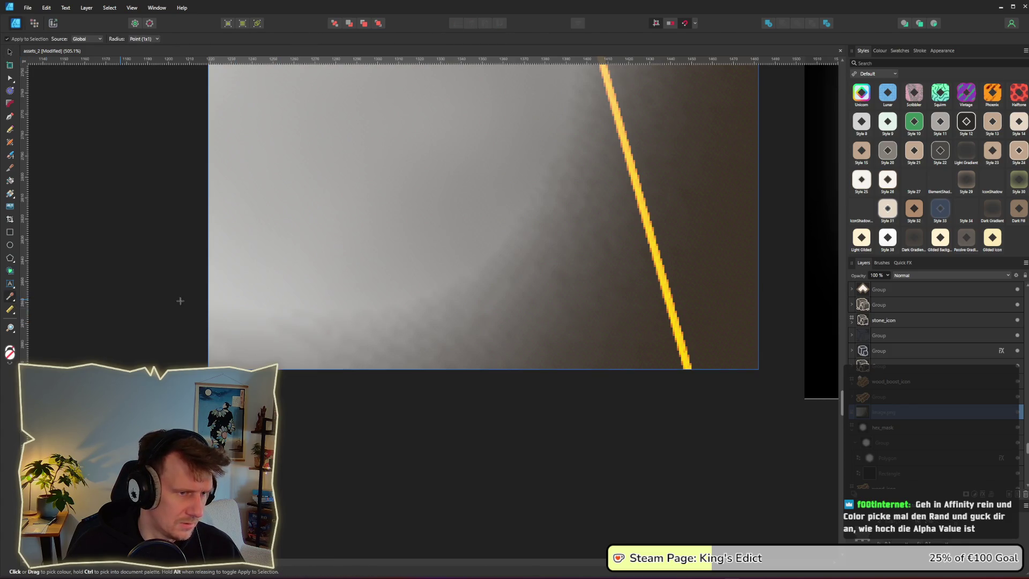
click(358, 305)
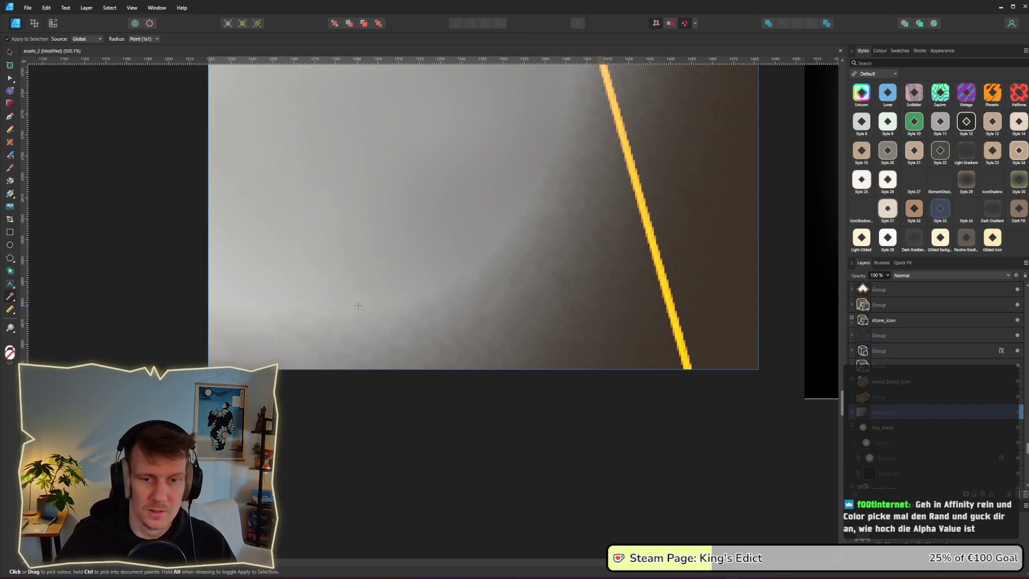
click(13, 302)
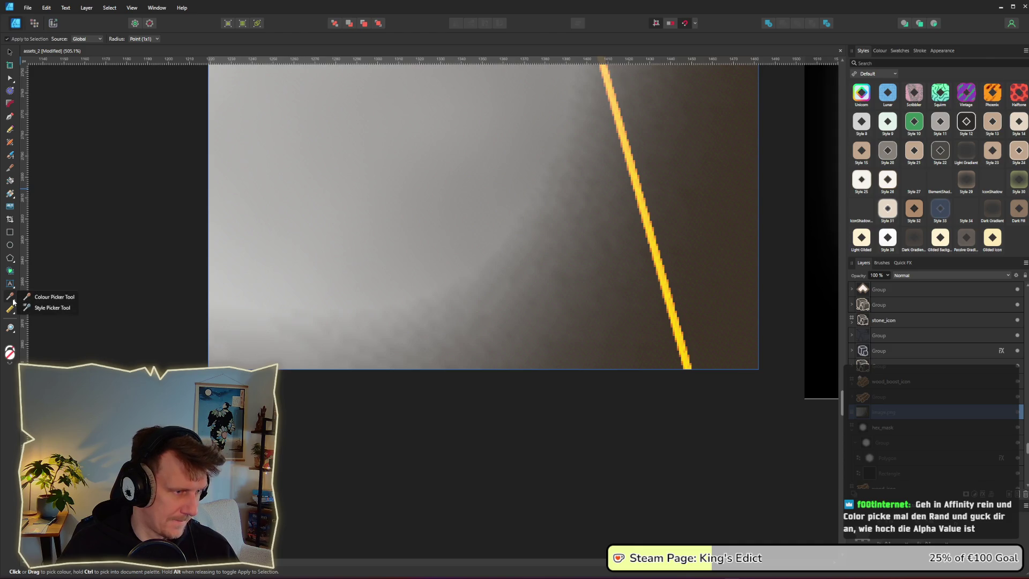